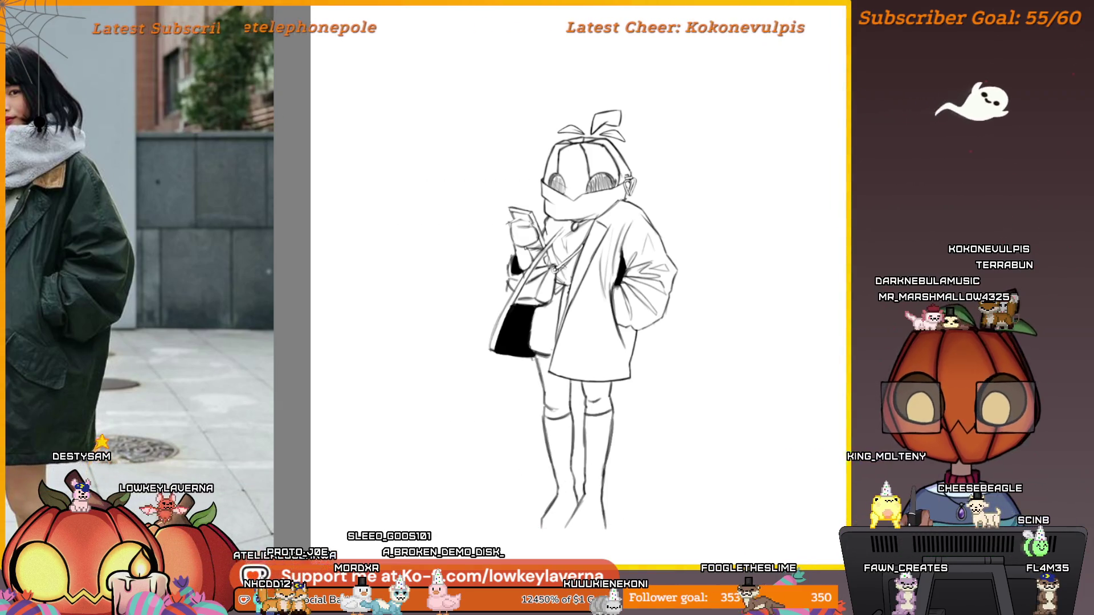
Step: Draw a short diagonal stroke just below the character's left boot
drag(553, 535, 542, 540)
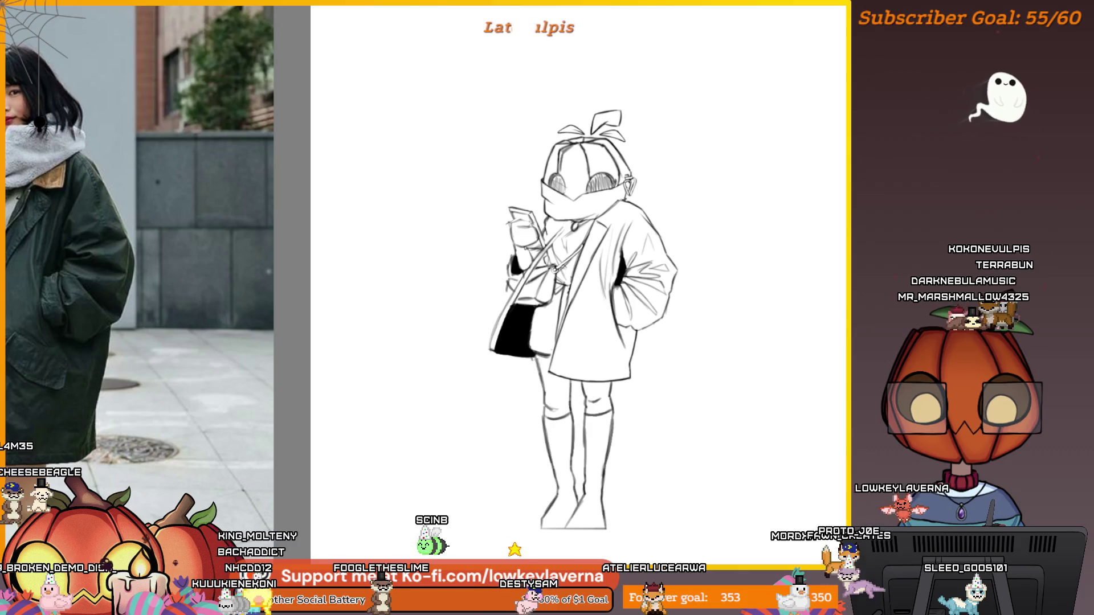
Step: Zoom in on the head, then scale the lassoed left eye up slightly, checking it in a flipped view
key(Tab)
scroll(532, 245, up, 3)
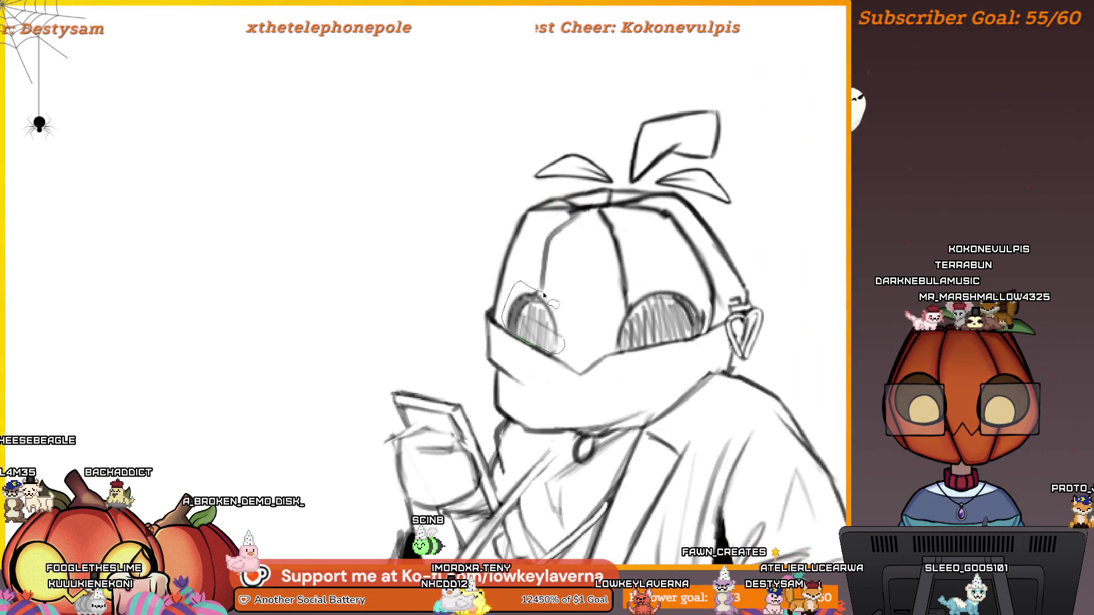
key(ctrl+t)
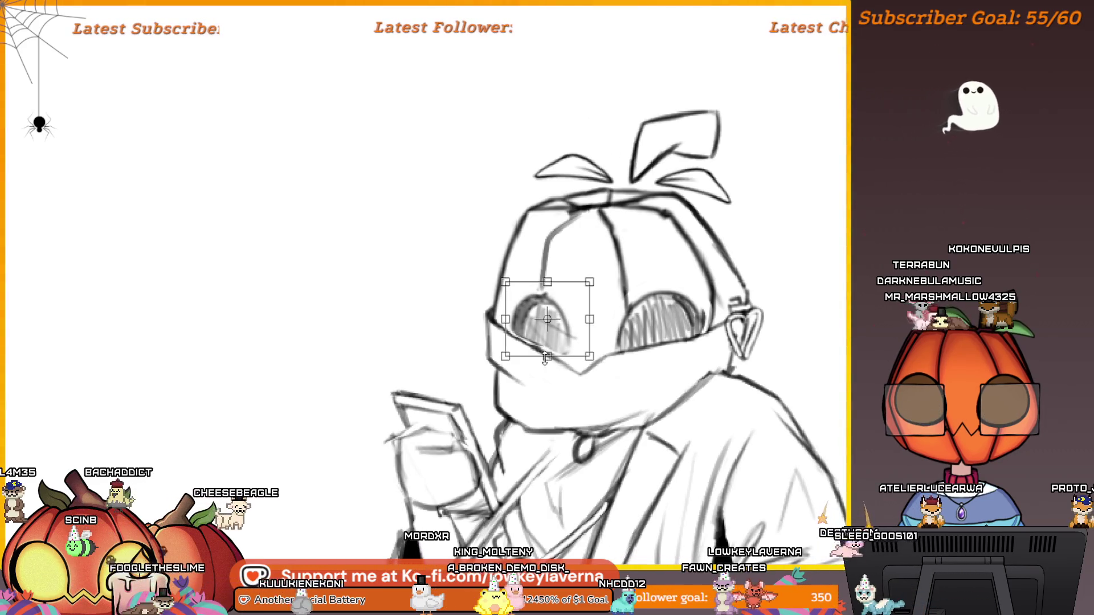
scroll(642, 247, down, 4)
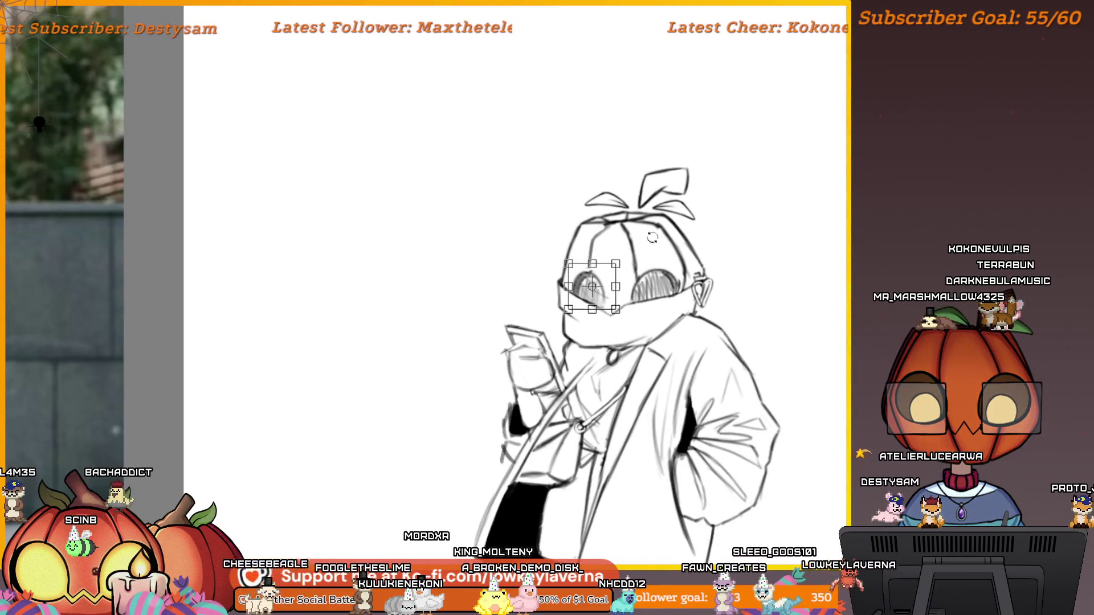
scroll(698, 212, down, 2)
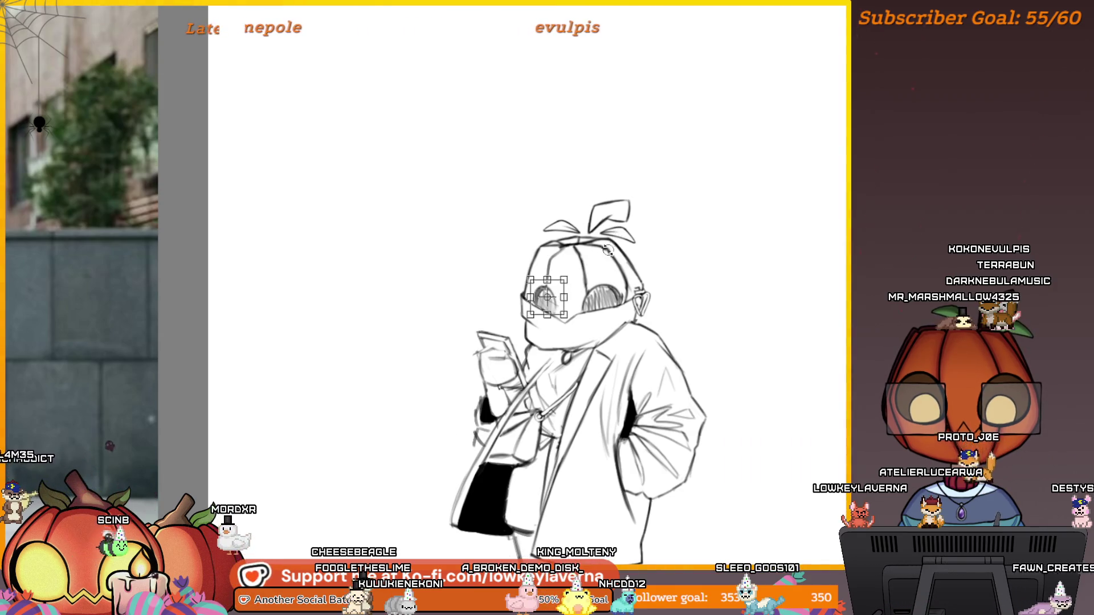
key(h)
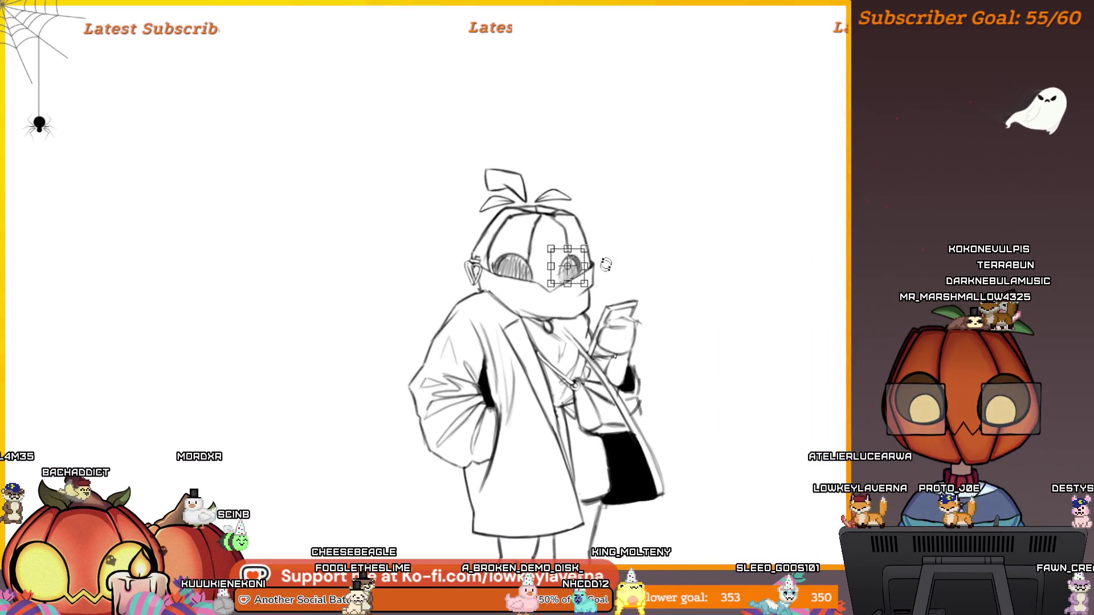
drag(584, 249, 588, 245)
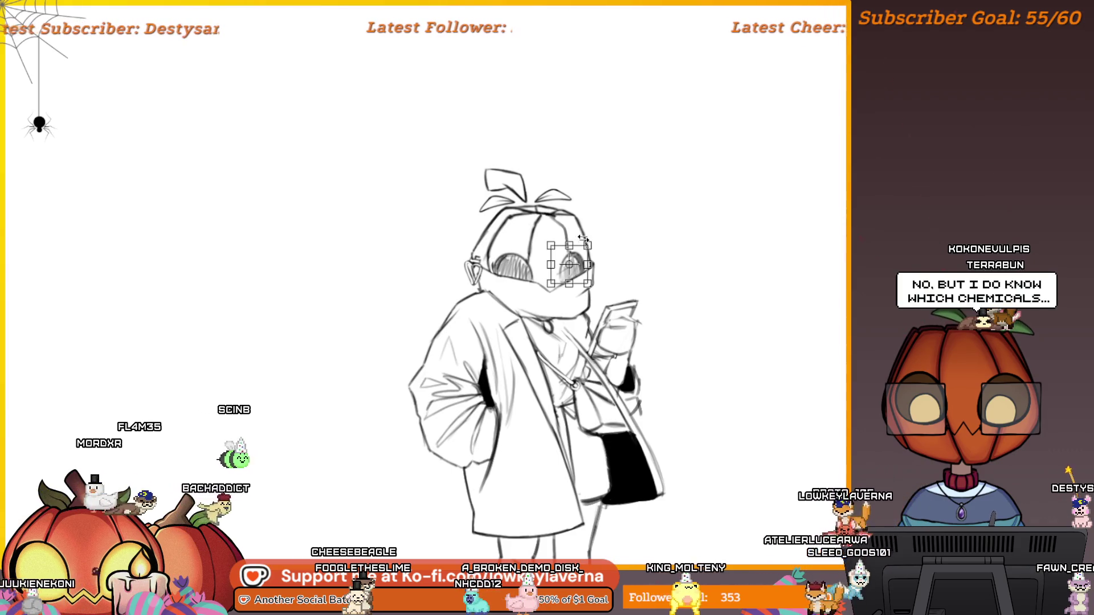
key(Return)
scroll(623, 240, down, 2)
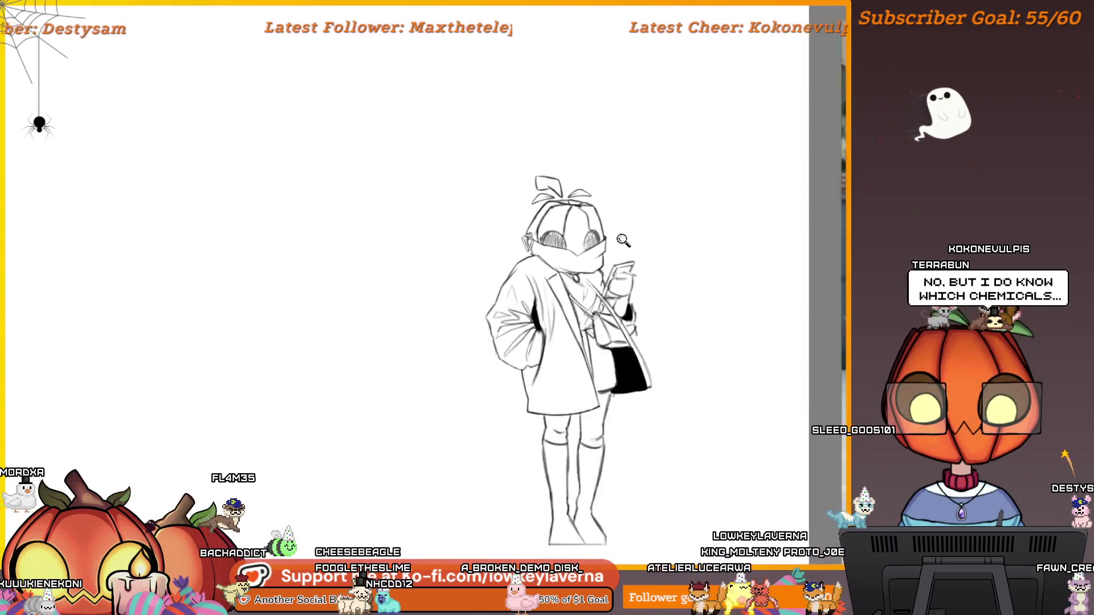
Step: Flip the canvas back to normal so the coat reference photos show beside the sketch
scroll(623, 240, down, 2)
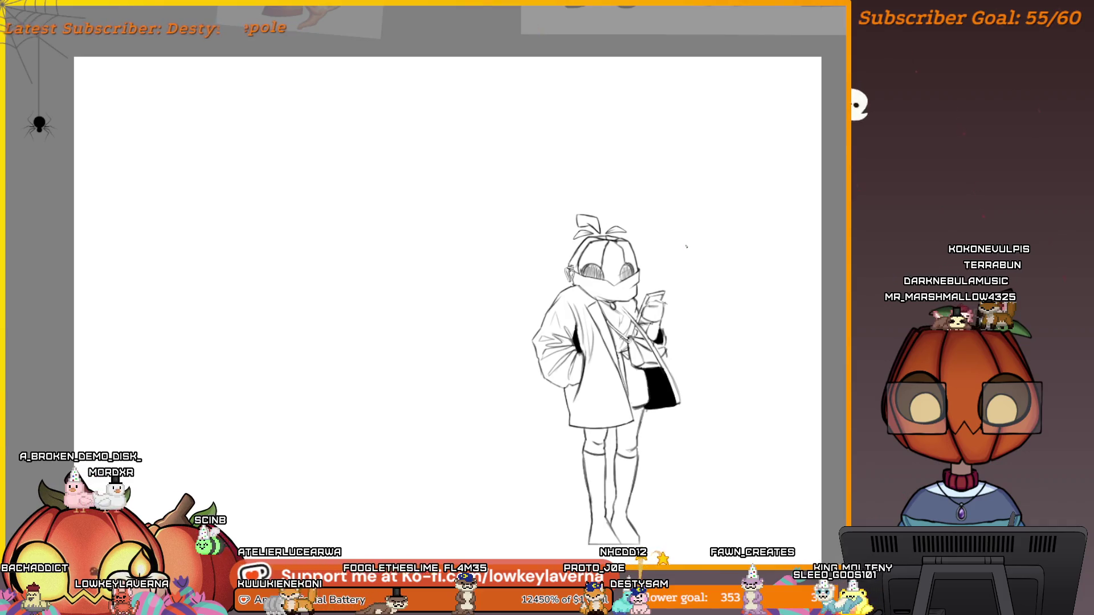
key(h)
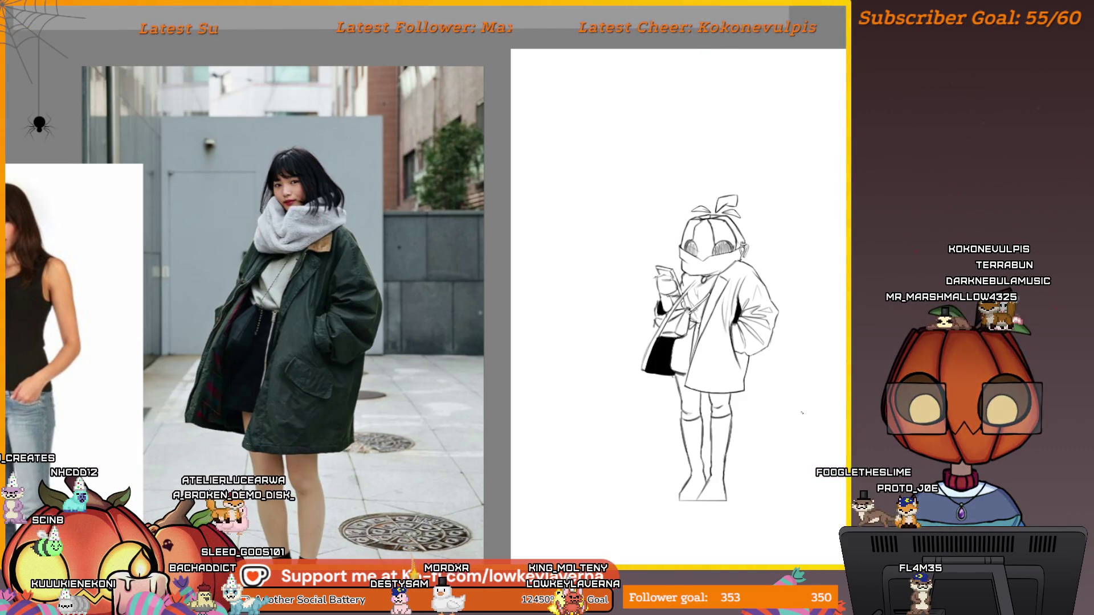
scroll(836, 404, up, 5)
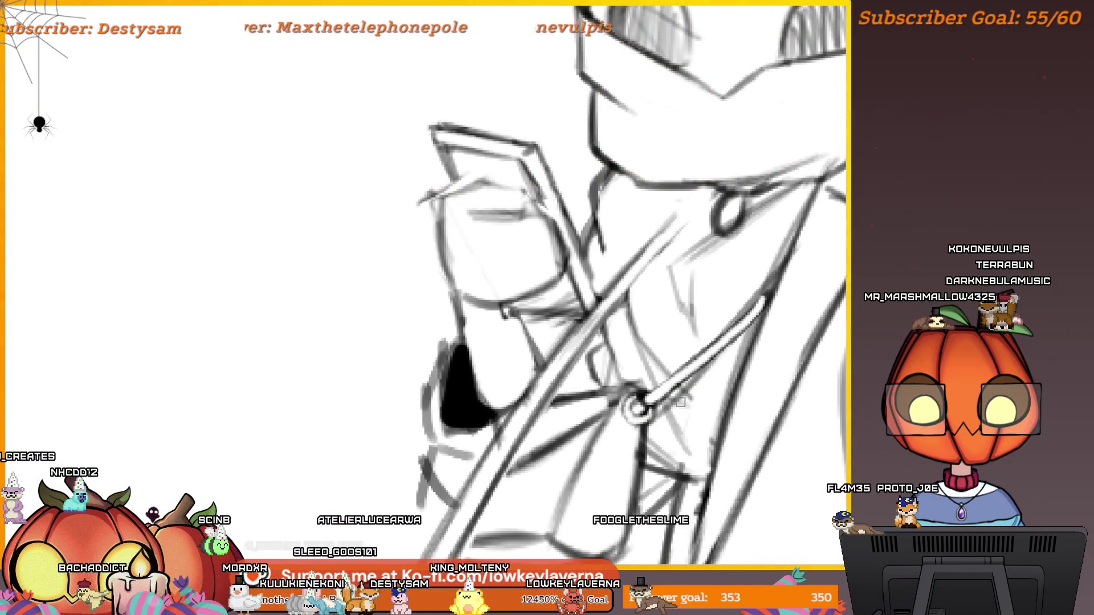
scroll(638, 399, down, 2)
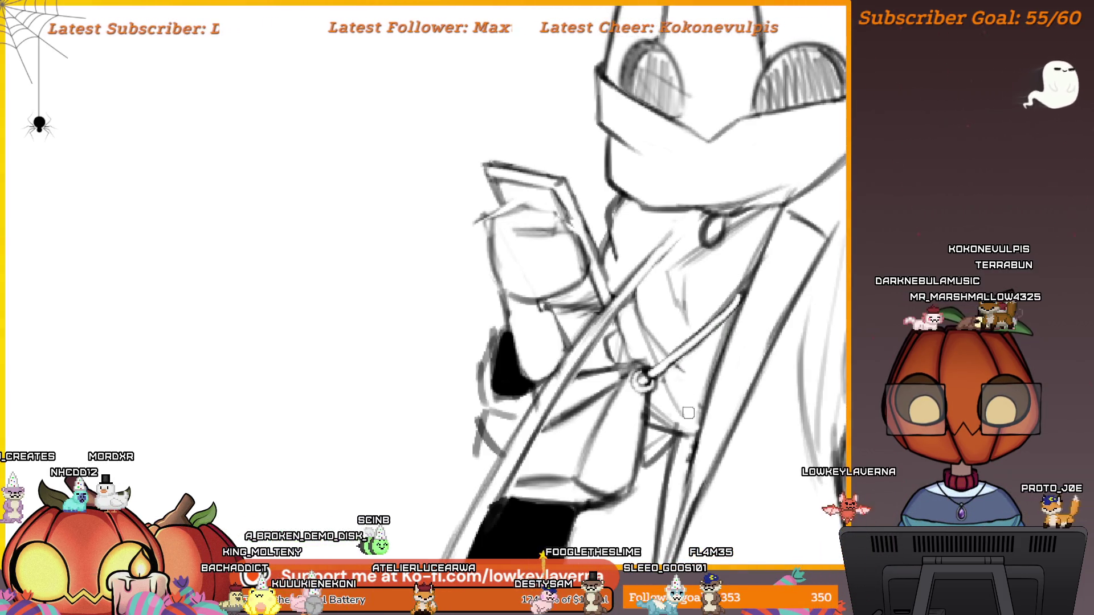
key(ctrl+0)
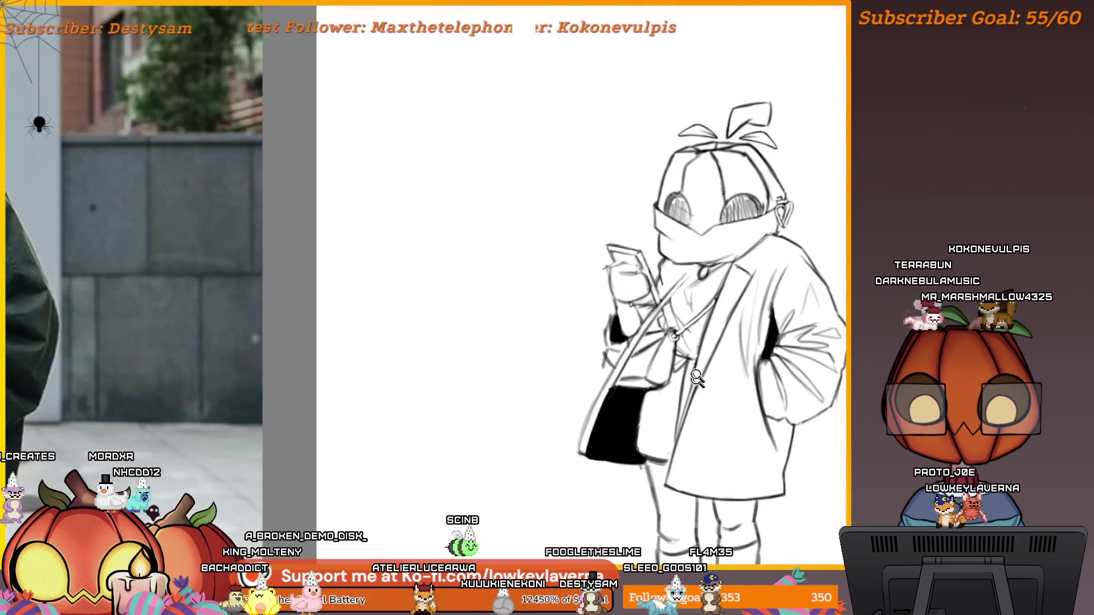
key(ctrl+plus)
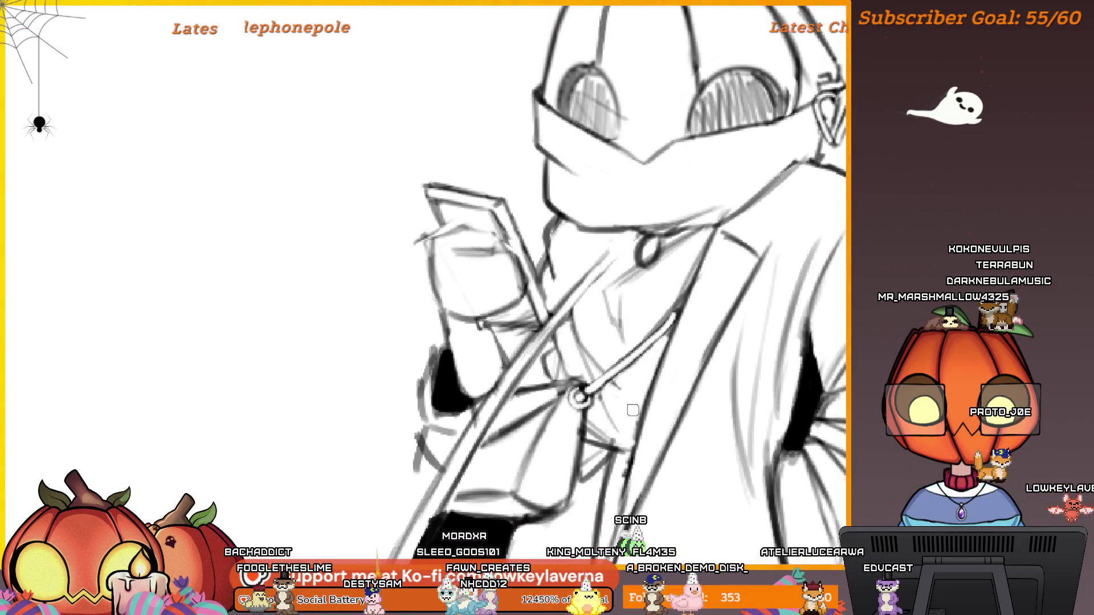
scroll(752, 392, down, 2)
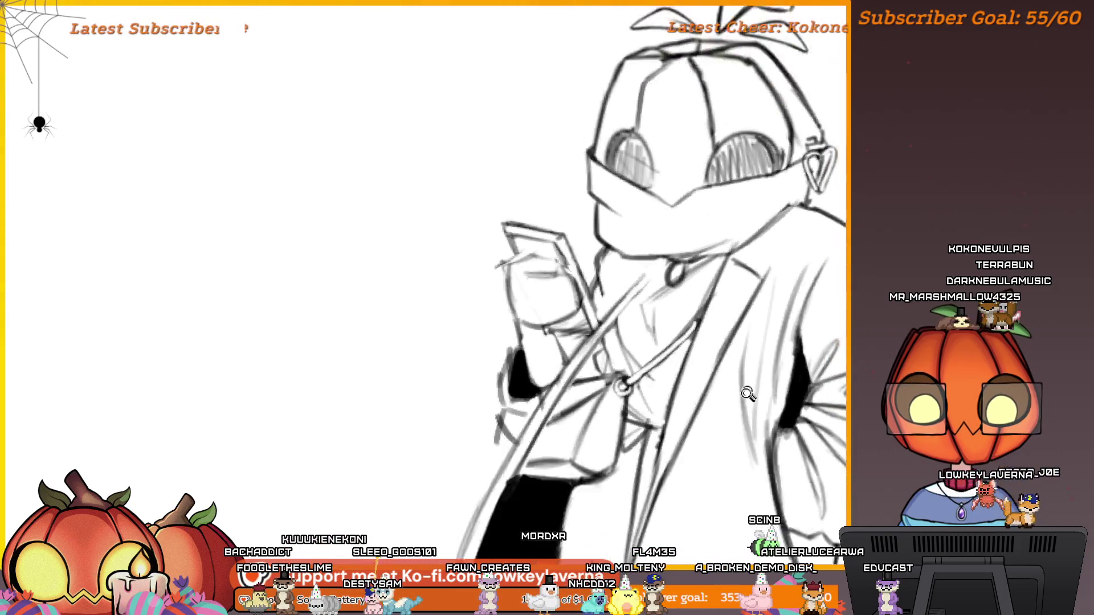
scroll(766, 360, down, 2)
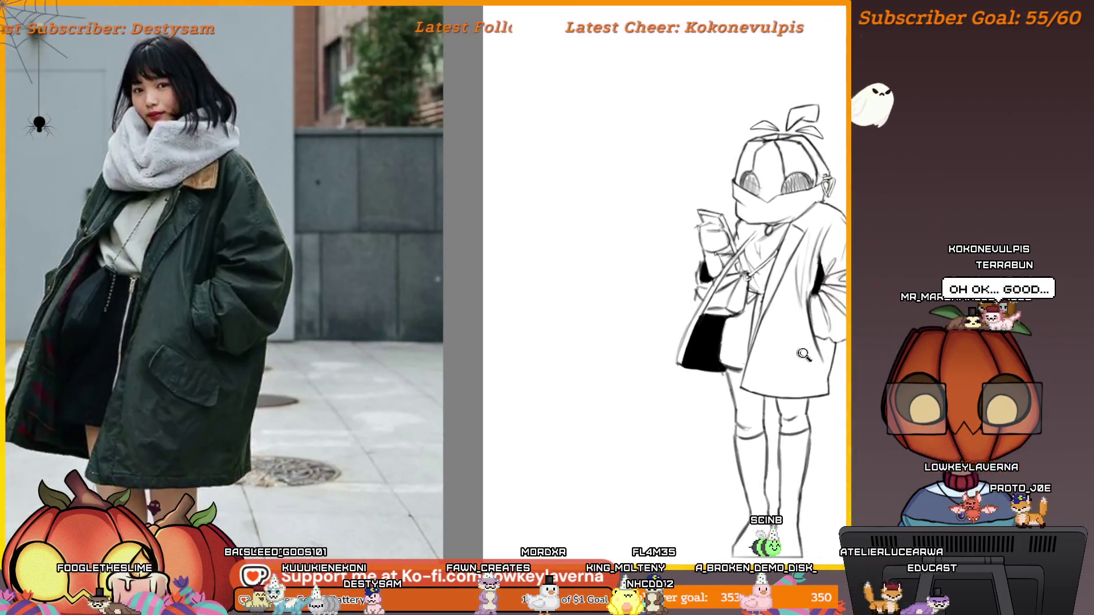
scroll(812, 366, down, 1)
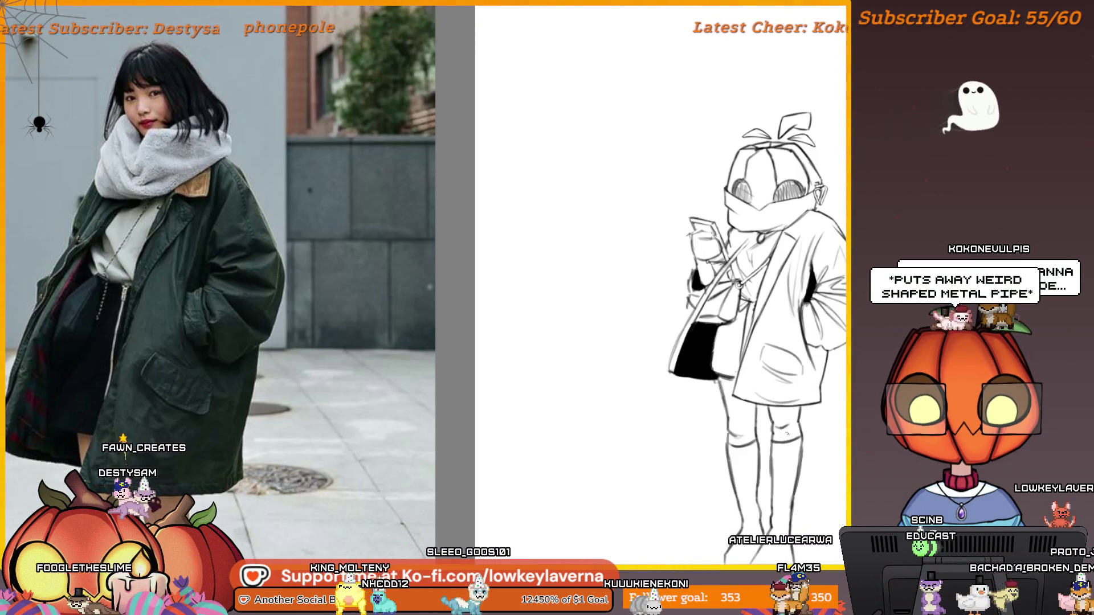
scroll(787, 433, down, 3)
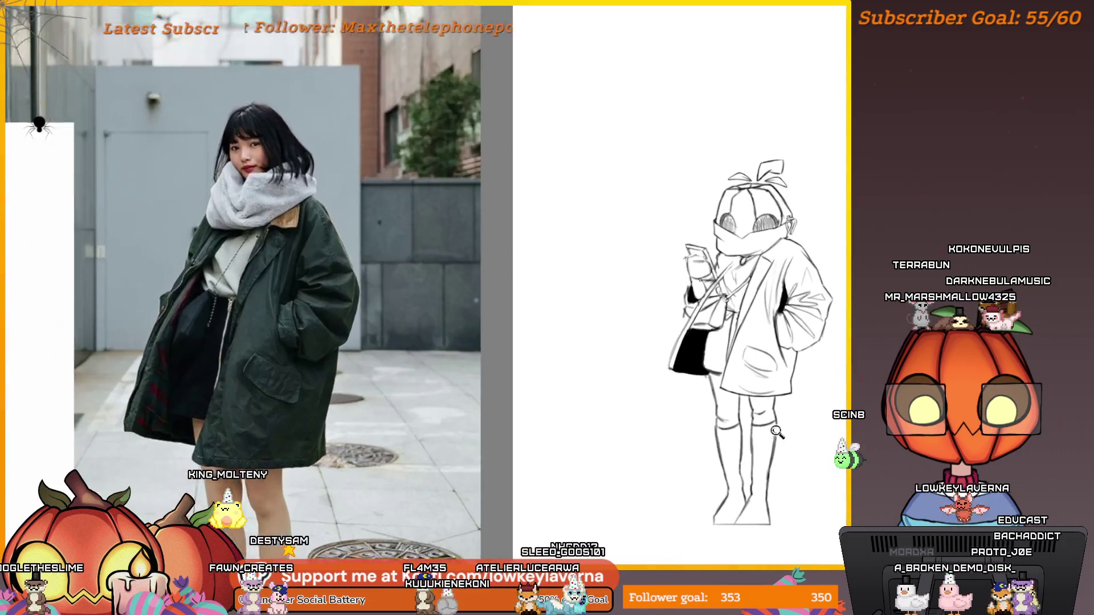
scroll(785, 453, up, 3)
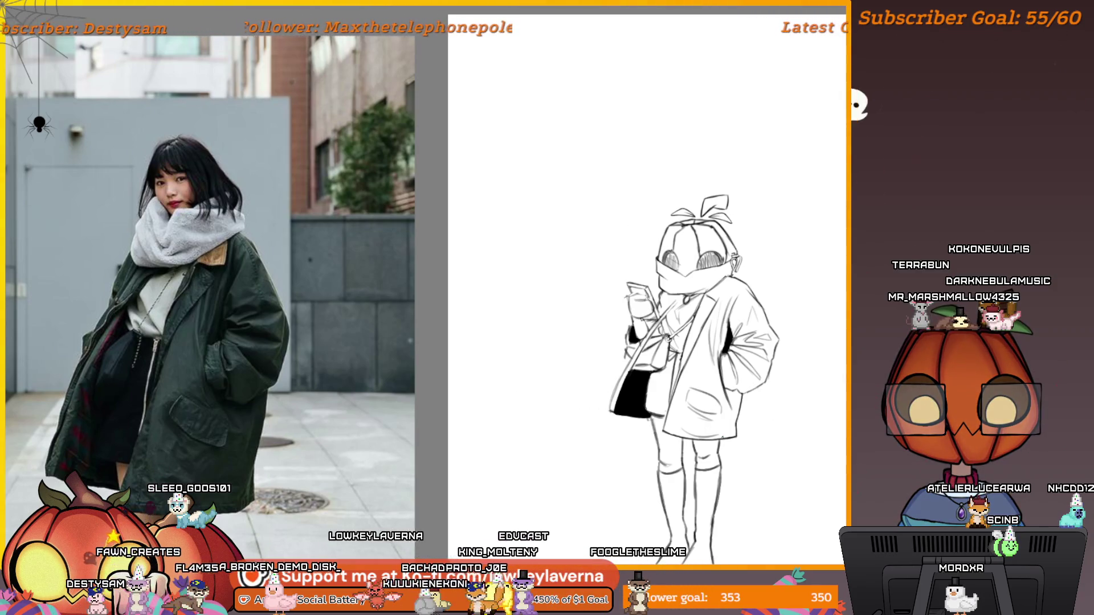
scroll(732, 410, up, 3)
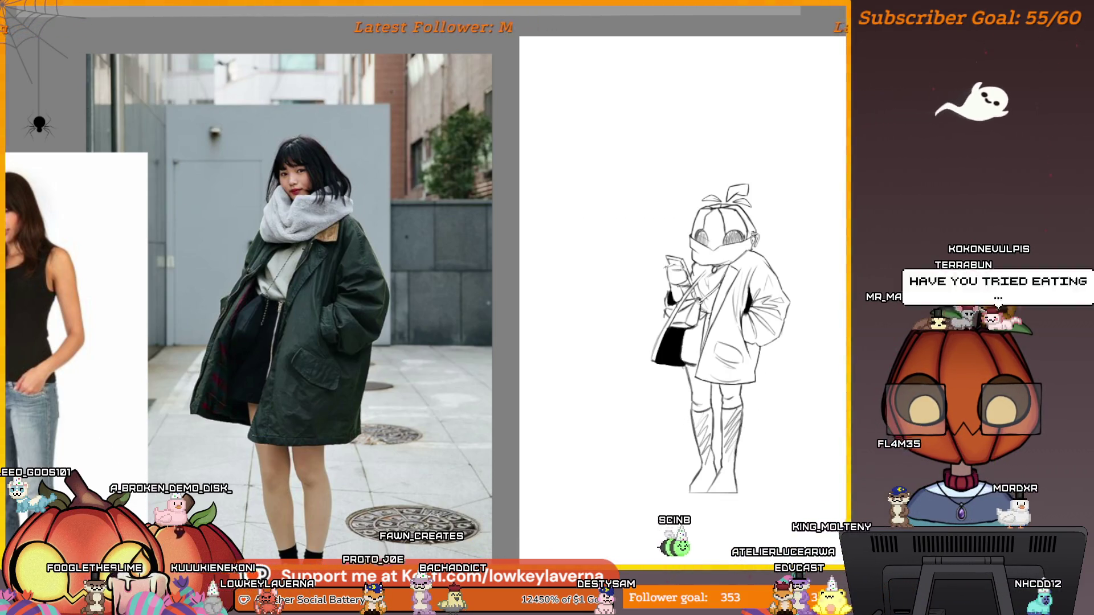
Step: Undo the hatching strokes on the legs and boots
key(ctrl+z)
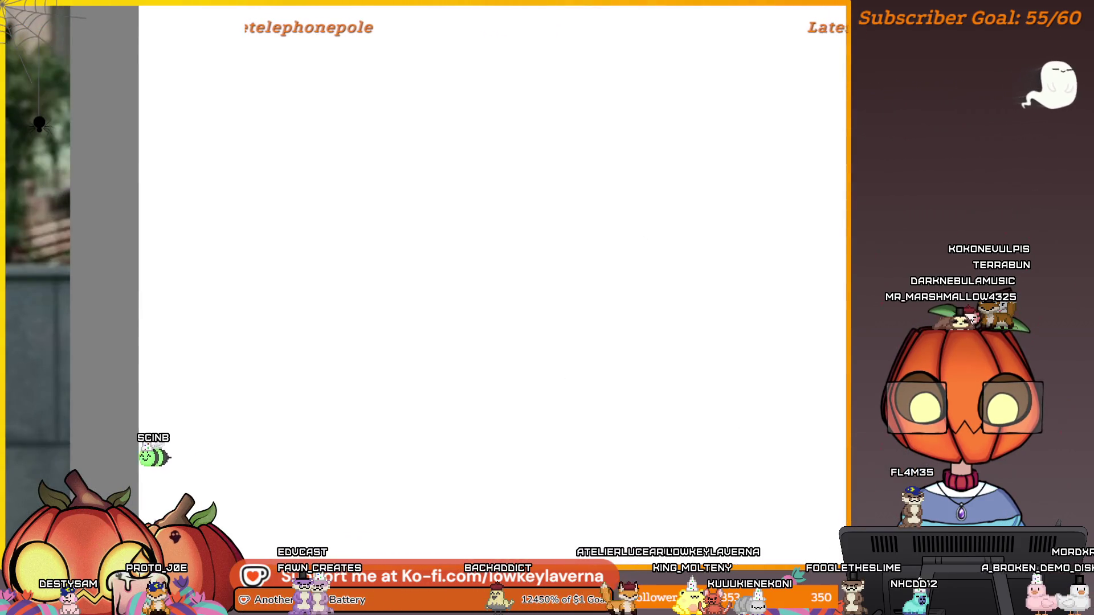
Step: Lasso the leaf bow on the head and move it up toward the right
mouse_move(745, 237)
mouse_down()
mouse_move(595, 189)
mouse_move(615, 196)
mouse_up()
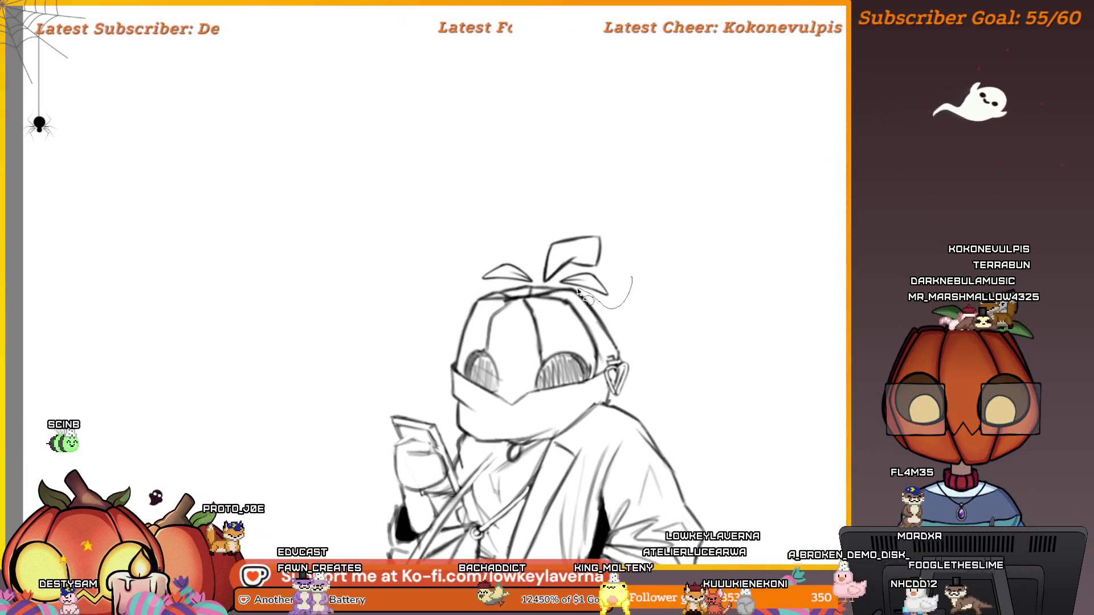
mouse_move(631, 277)
mouse_down()
mouse_move(540, 287)
mouse_move(485, 194)
mouse_move(681, 249)
mouse_move(681, 274)
mouse_up()
key(ctrl+t)
drag(625, 217, 625, 117)
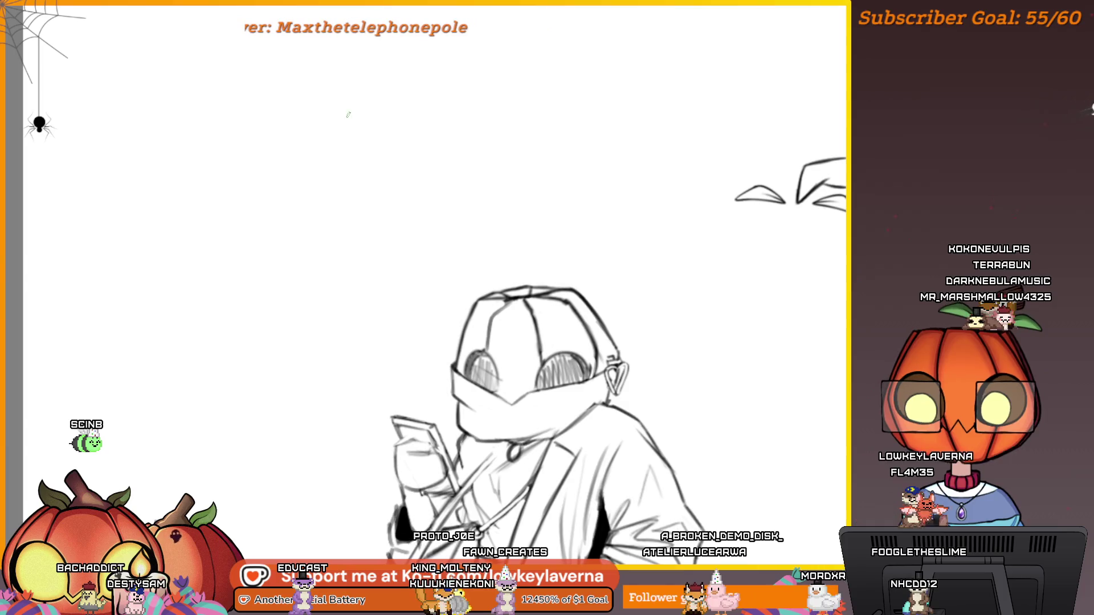
Step: Sketch the small cat's outline and ears in light lines above the pumpkin head
drag(531, 265, 563, 280)
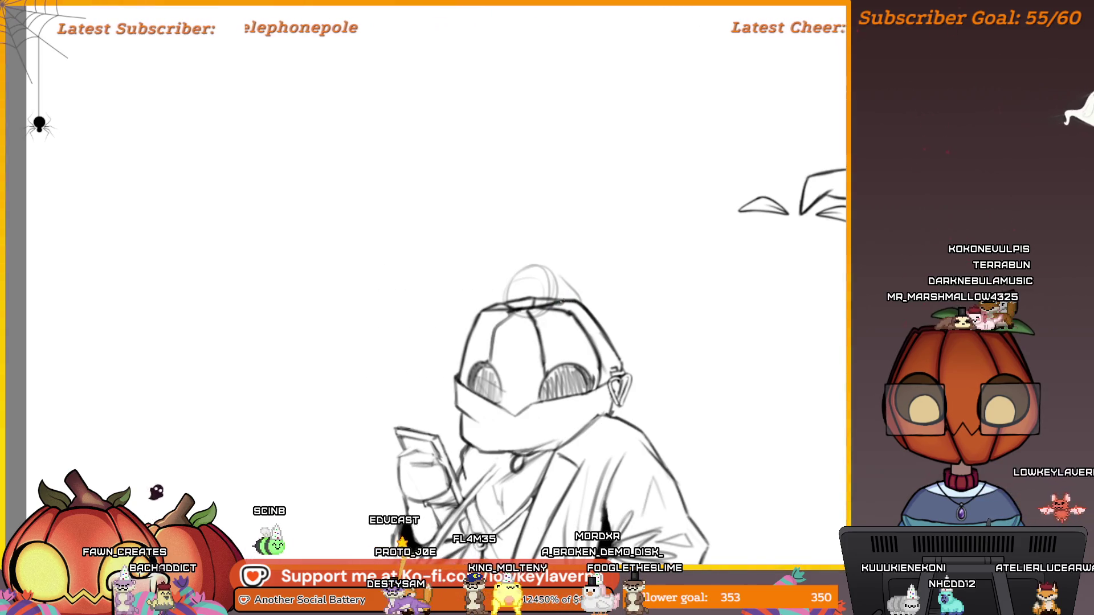
mouse_move(557, 271)
mouse_down()
mouse_move(584, 295)
mouse_move(630, 301)
mouse_up()
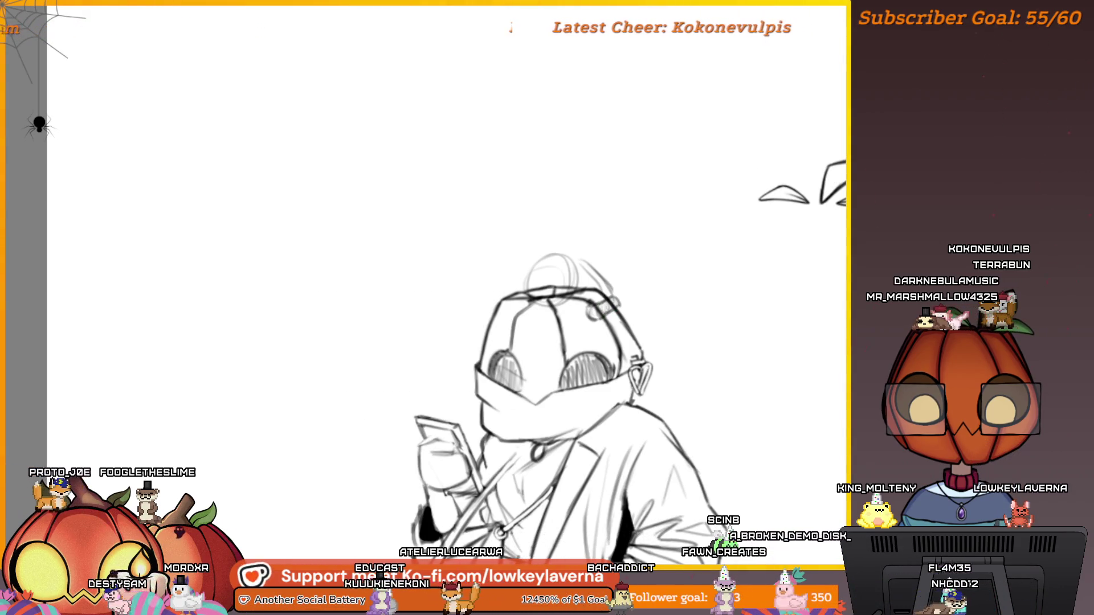
scroll(575, 410, left, 2)
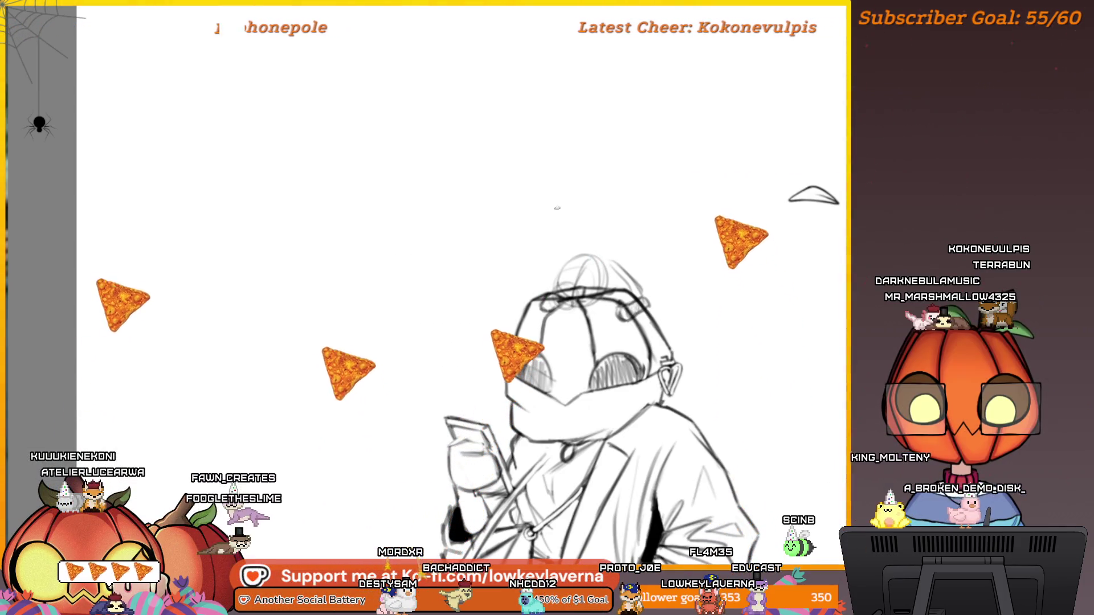
mouse_move(575, 257)
mouse_down()
mouse_move(556, 241)
mouse_move(554, 272)
mouse_up()
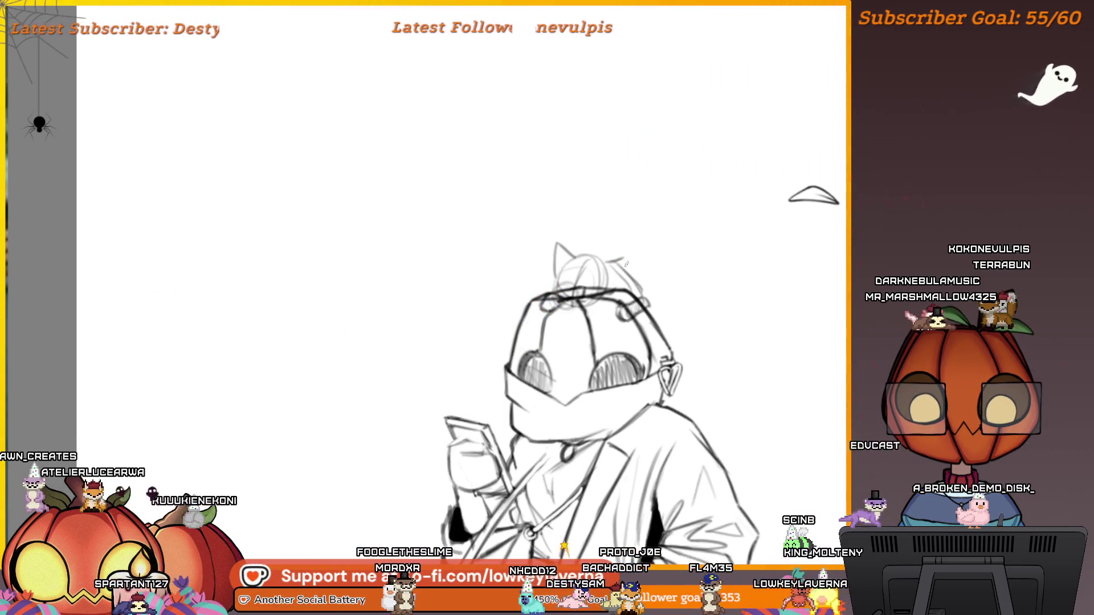
Step: Add a short stroke at the top of the head
key(ctrl+minus)
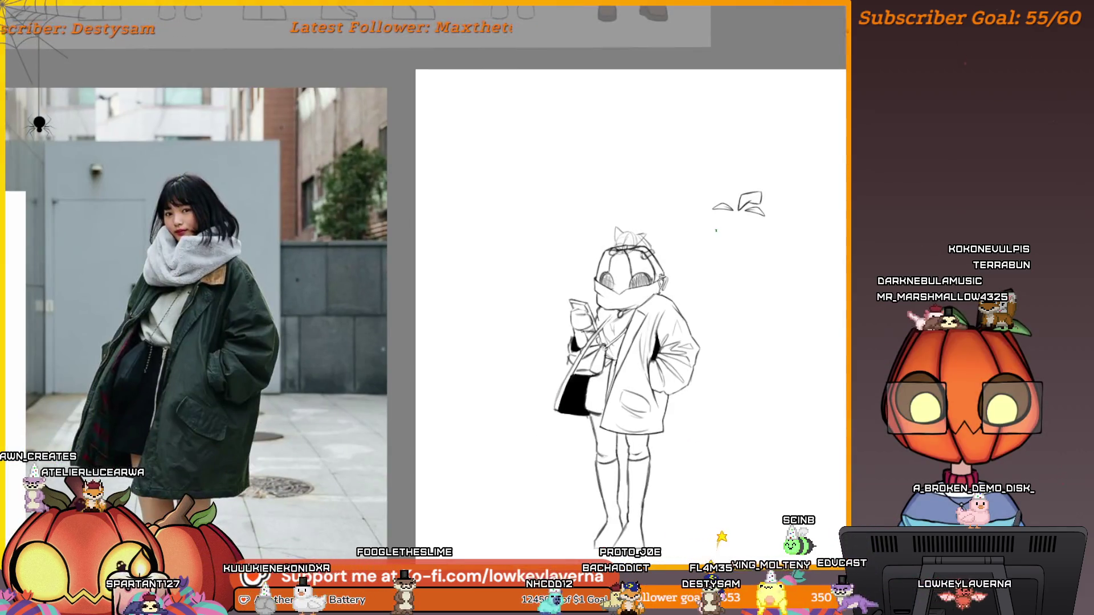
key(ctrl+plus)
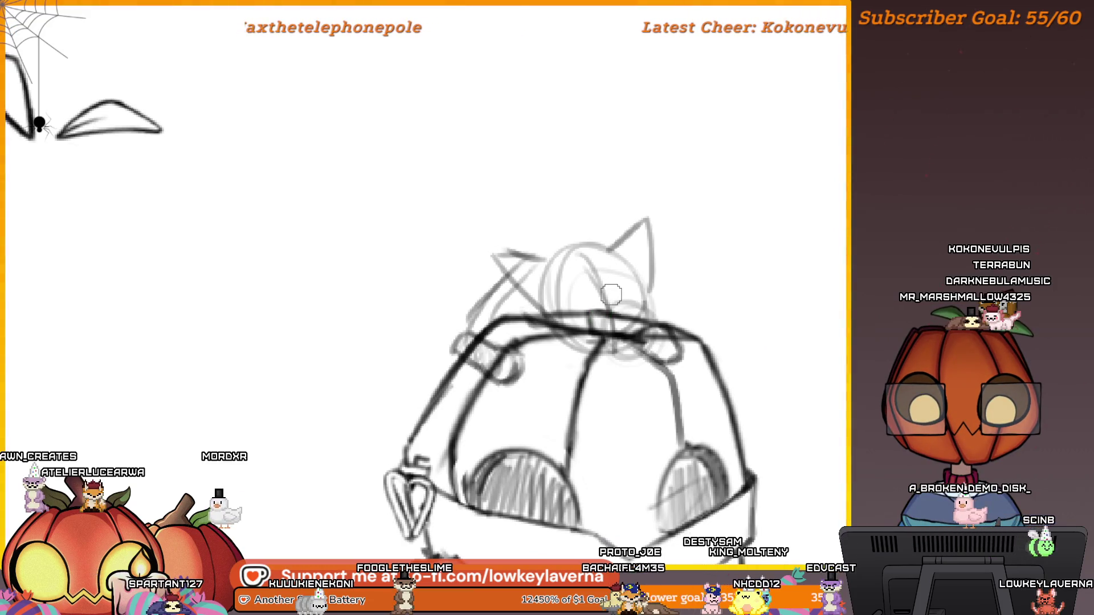
key(ctrl+minus)
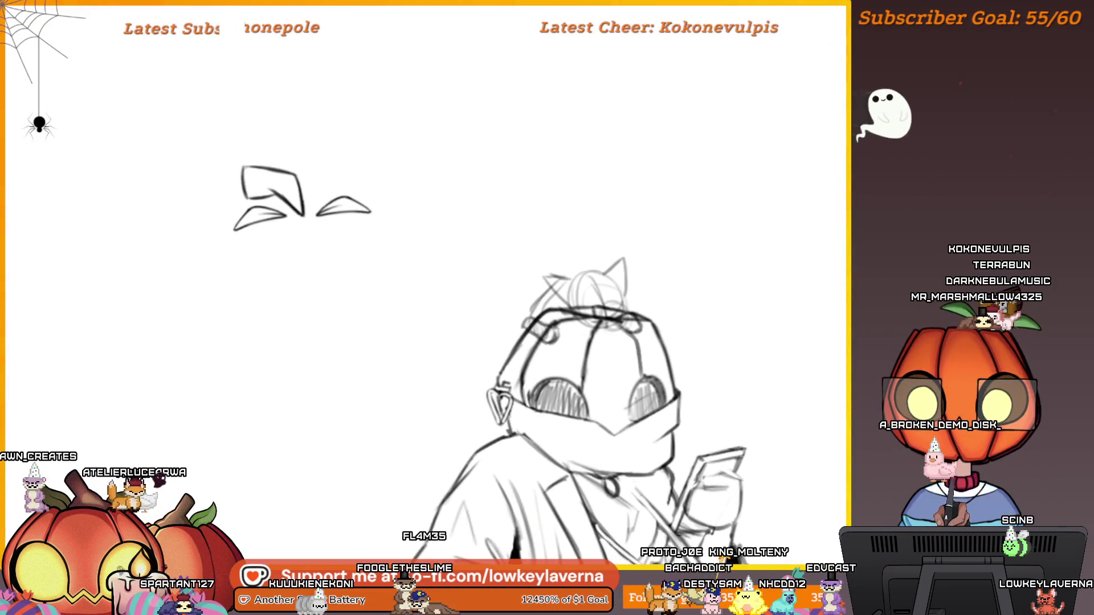
drag(628, 305, 641, 329)
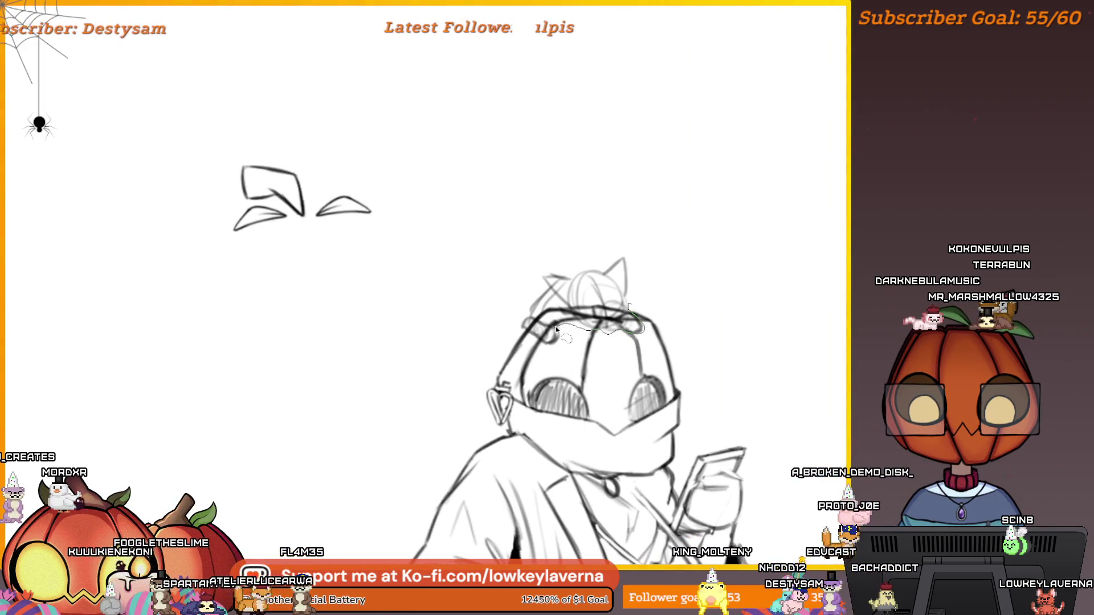
Step: Scale the cat sketch up, shift it up and right, and tilt it slightly counter-clockwise
mouse_move(557, 330)
mouse_down()
mouse_move(516, 291)
mouse_move(570, 211)
mouse_move(655, 223)
mouse_move(672, 268)
mouse_up()
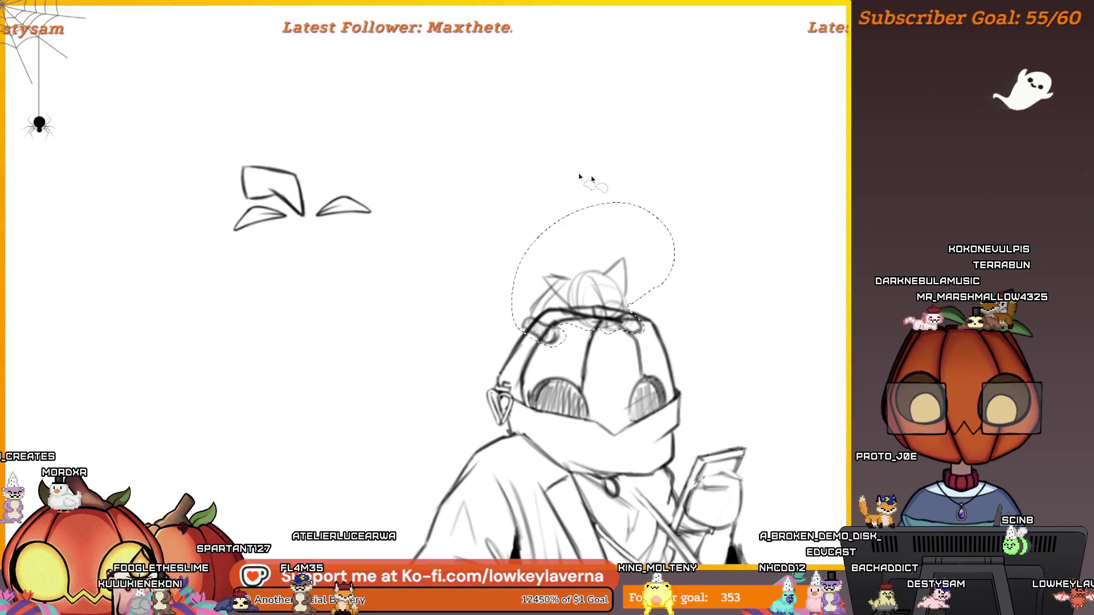
key(ctrl+t)
mouse_move(504, 355)
mouse_down()
mouse_move(464, 397)
mouse_move(435, 366)
mouse_up()
scroll(614, 344, down, 3)
drag(614, 345, 621, 324)
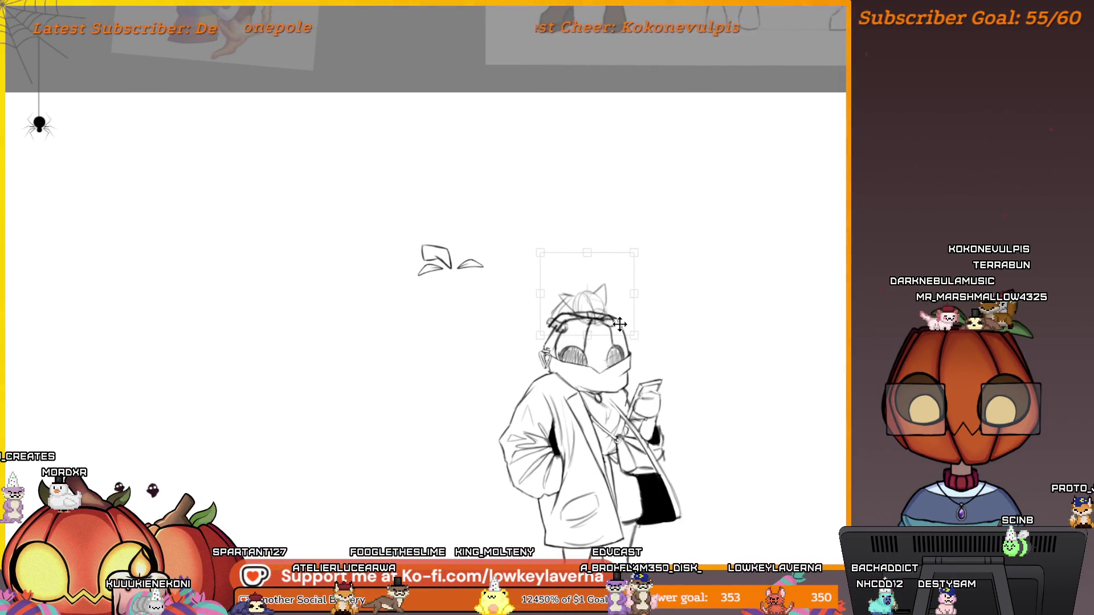
scroll(648, 306, down, 2)
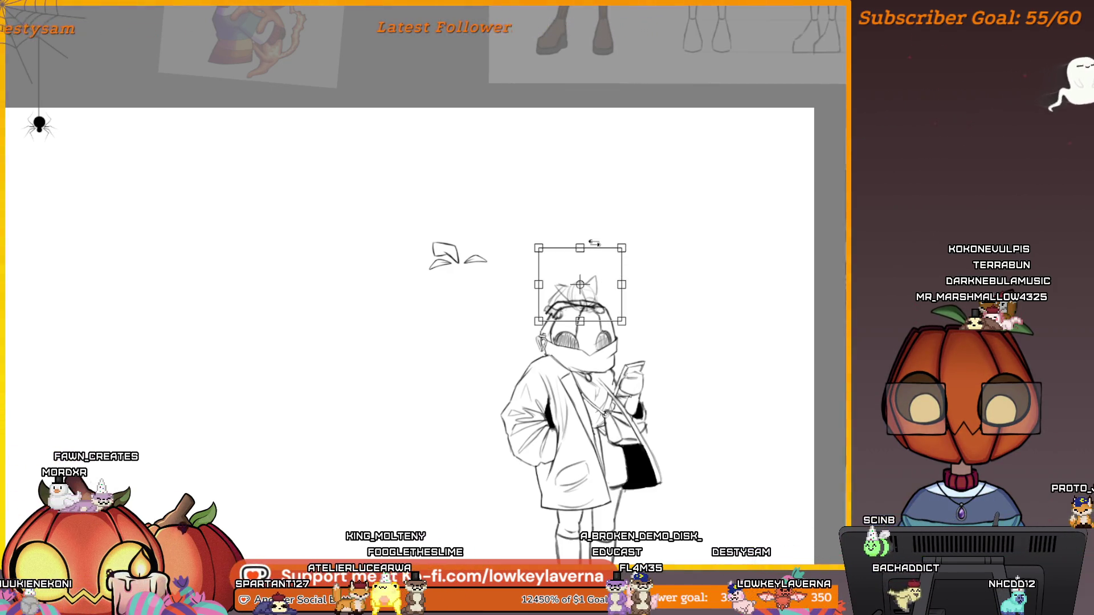
drag(580, 249, 627, 245)
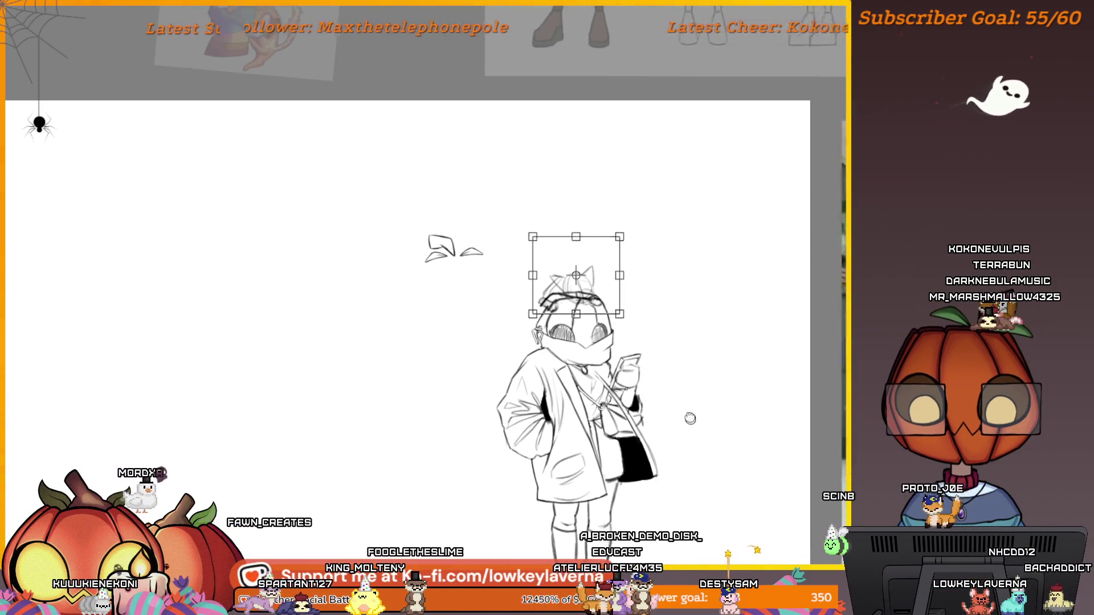
mouse_move(653, 302)
mouse_down()
mouse_move(685, 354)
mouse_move(684, 392)
mouse_move(621, 298)
mouse_up()
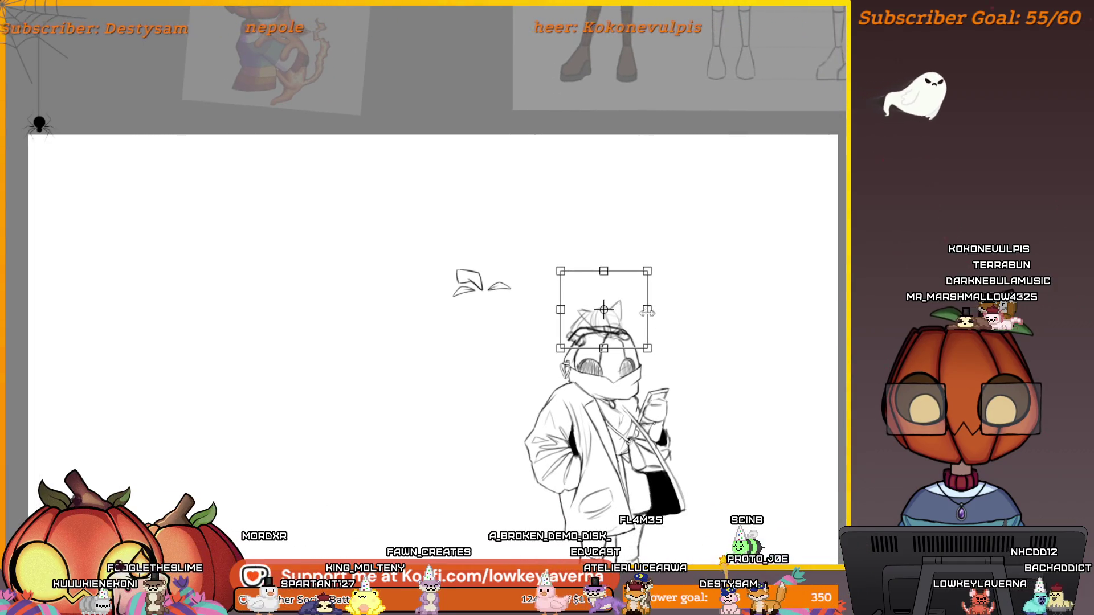
drag(653, 365, 656, 359)
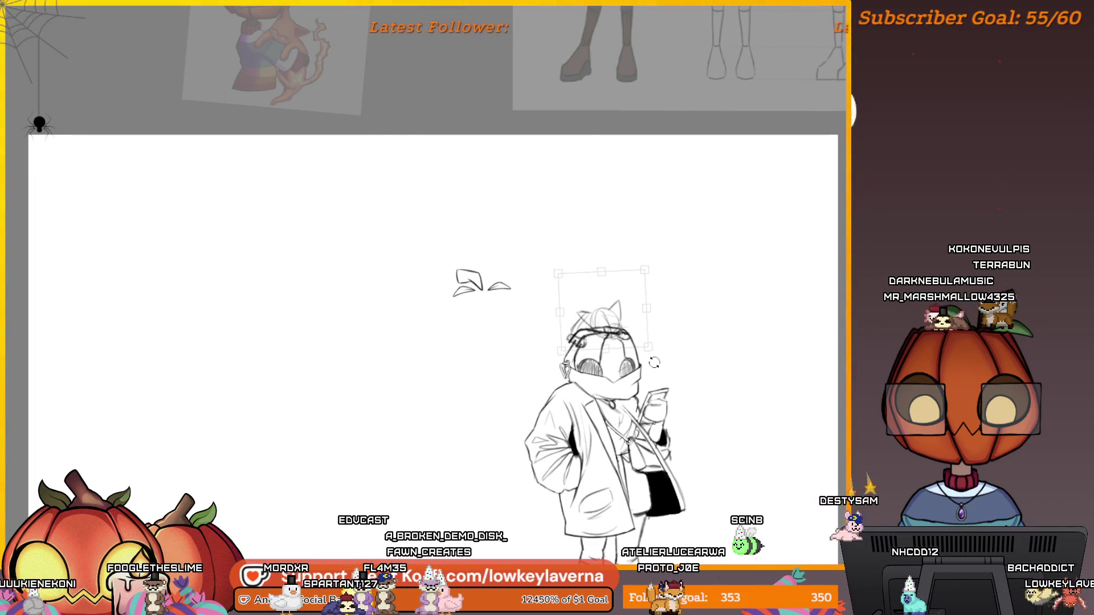
key(Return)
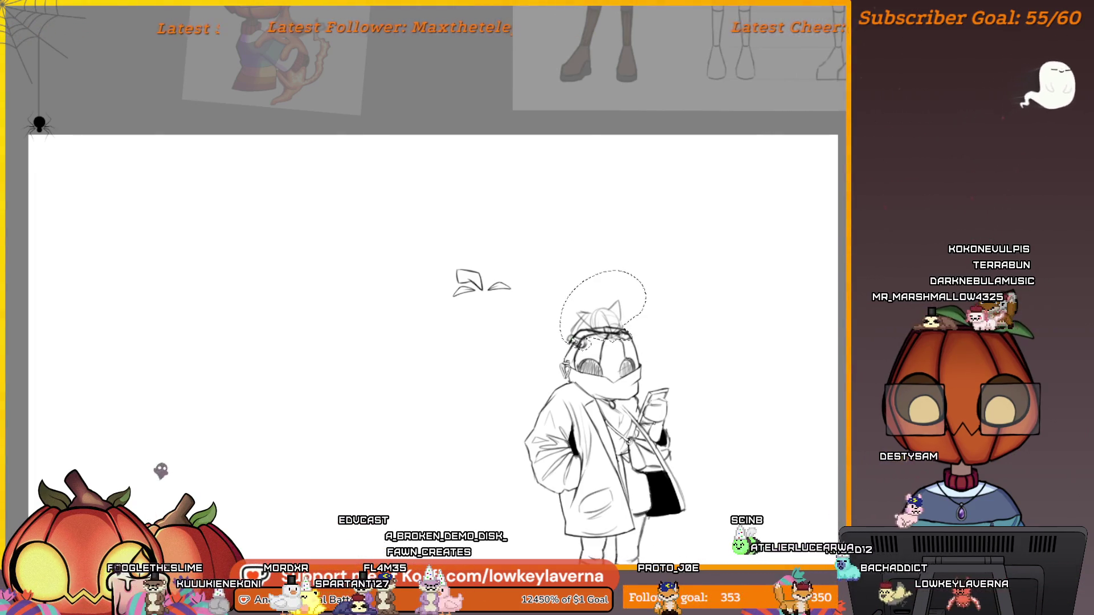
Step: Clear the selection around the cat
scroll(581, 296, up, 1)
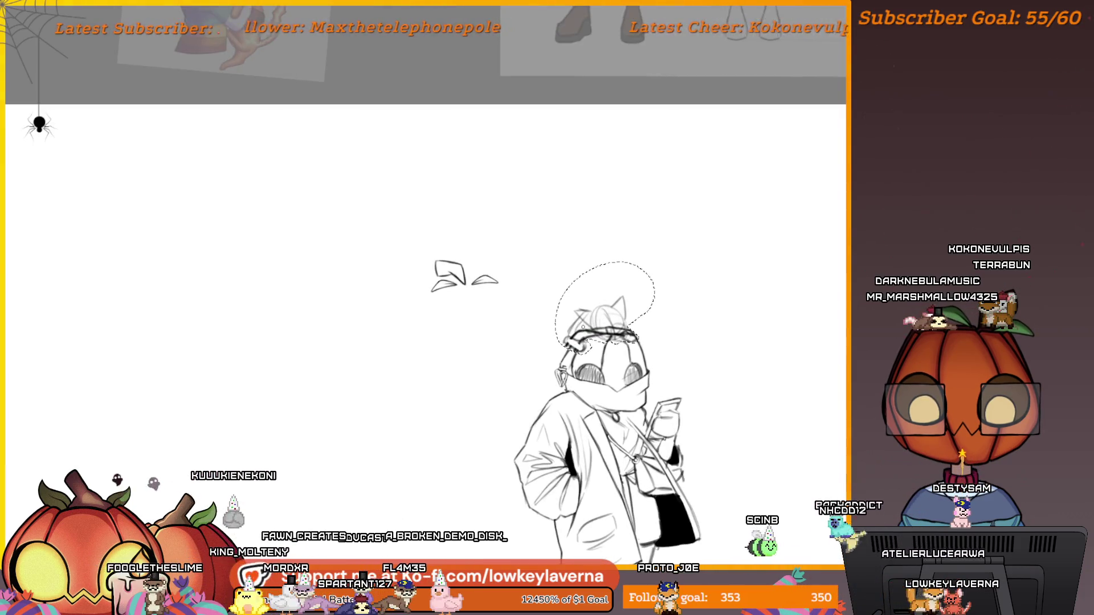
scroll(611, 340, up, 1)
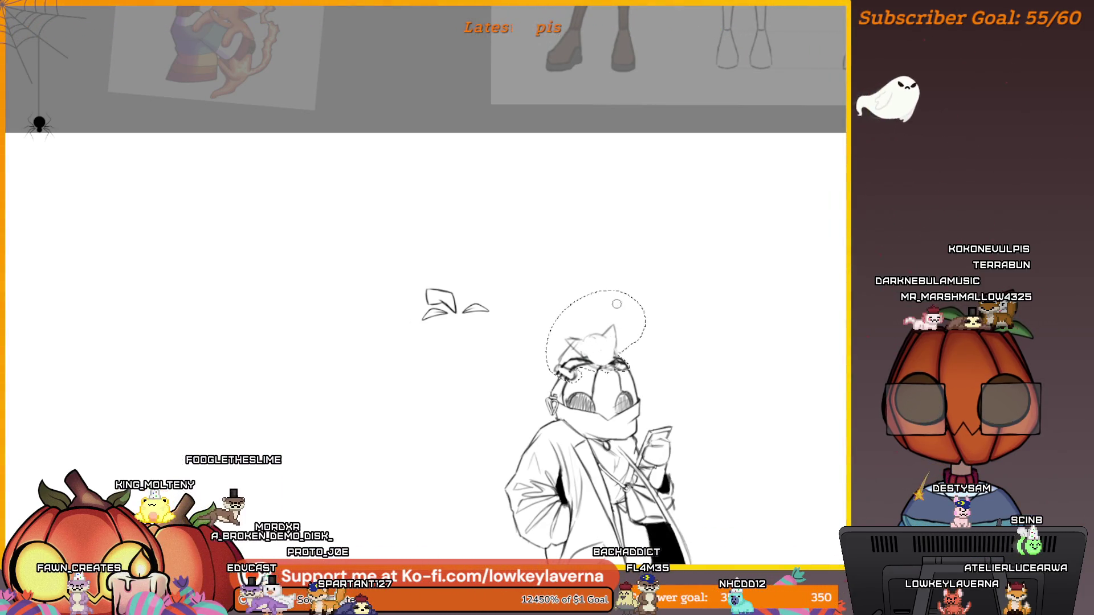
scroll(621, 336, down, 1)
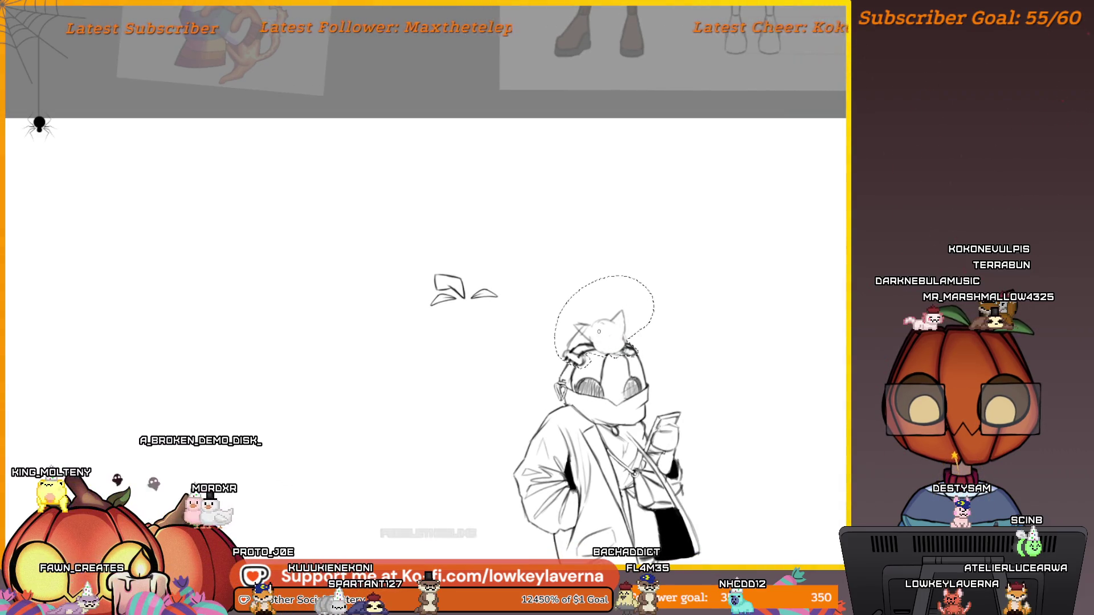
key(ctrl+t)
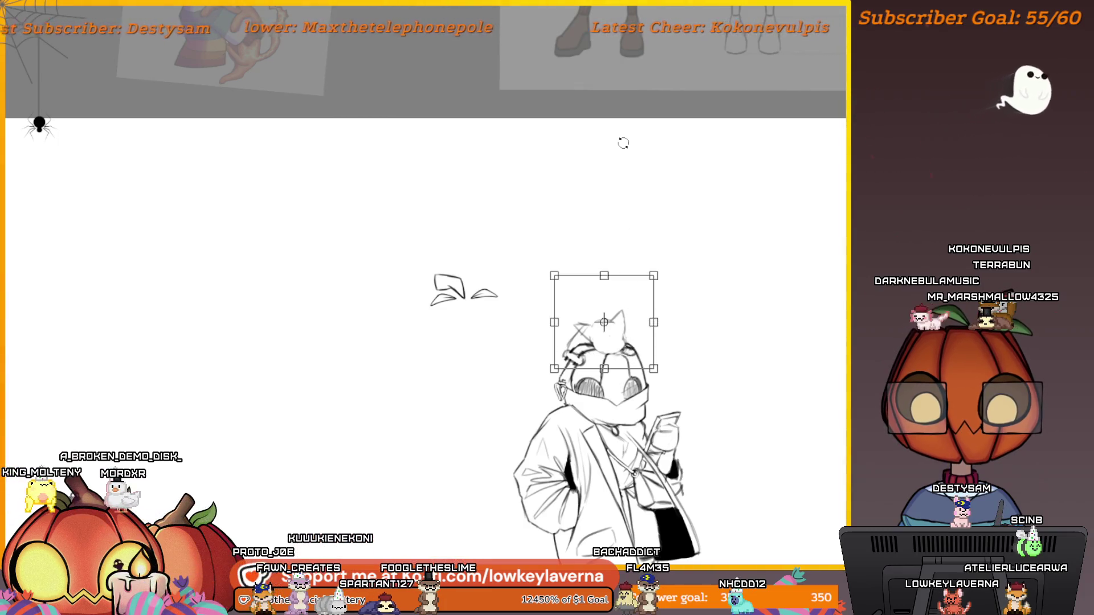
key(Return)
key(ctrl+d)
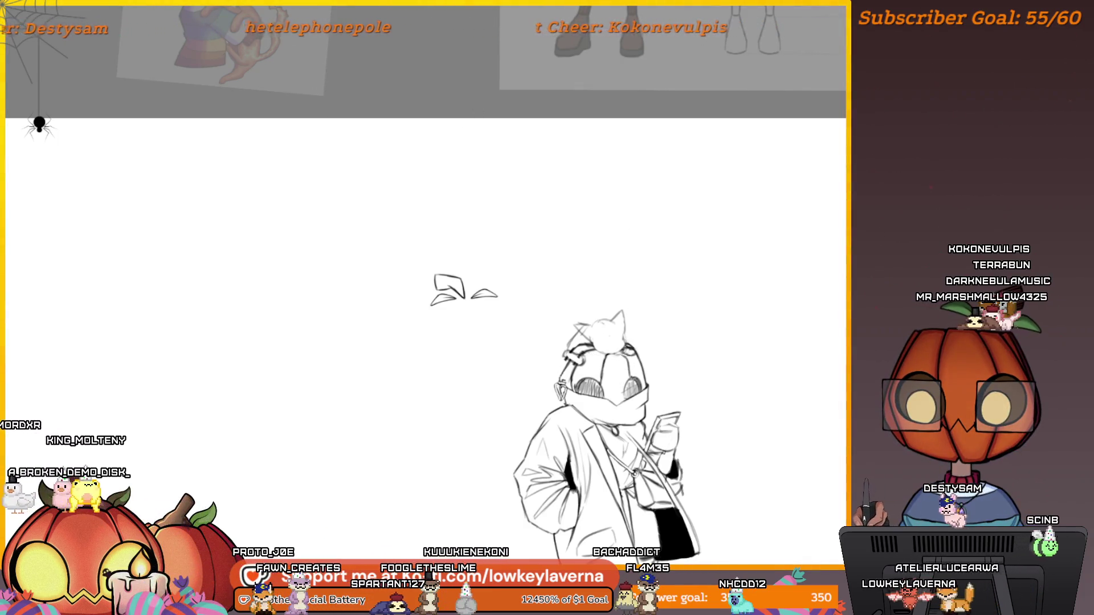
Step: Mirror the view and undo the latest cat strokes, leaving the cat sketch faint
key(m)
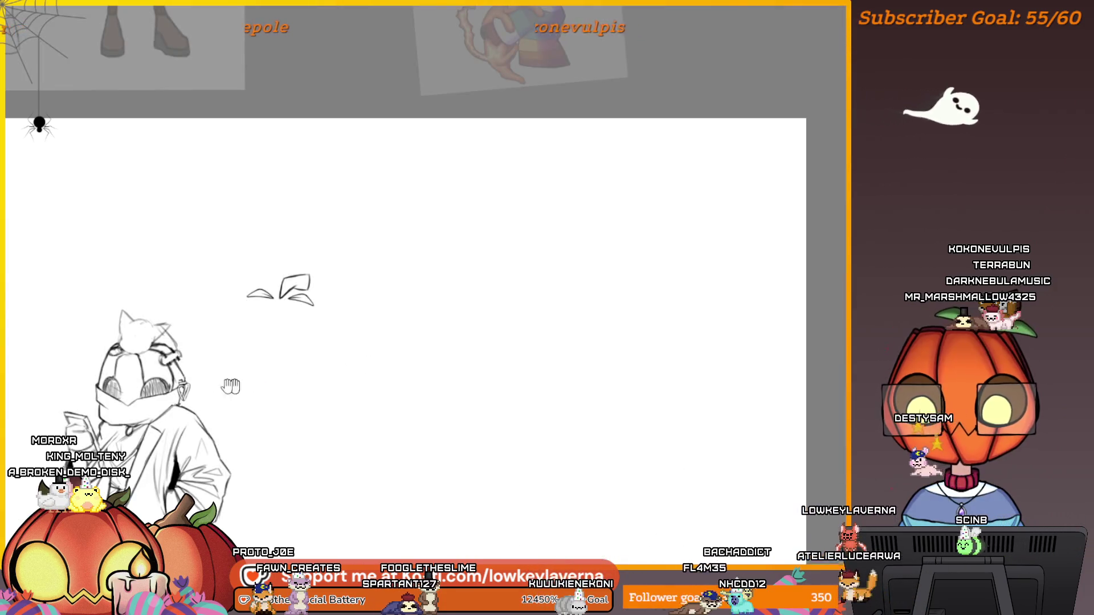
scroll(515, 218, up, 2)
scroll(515, 218, up, 1)
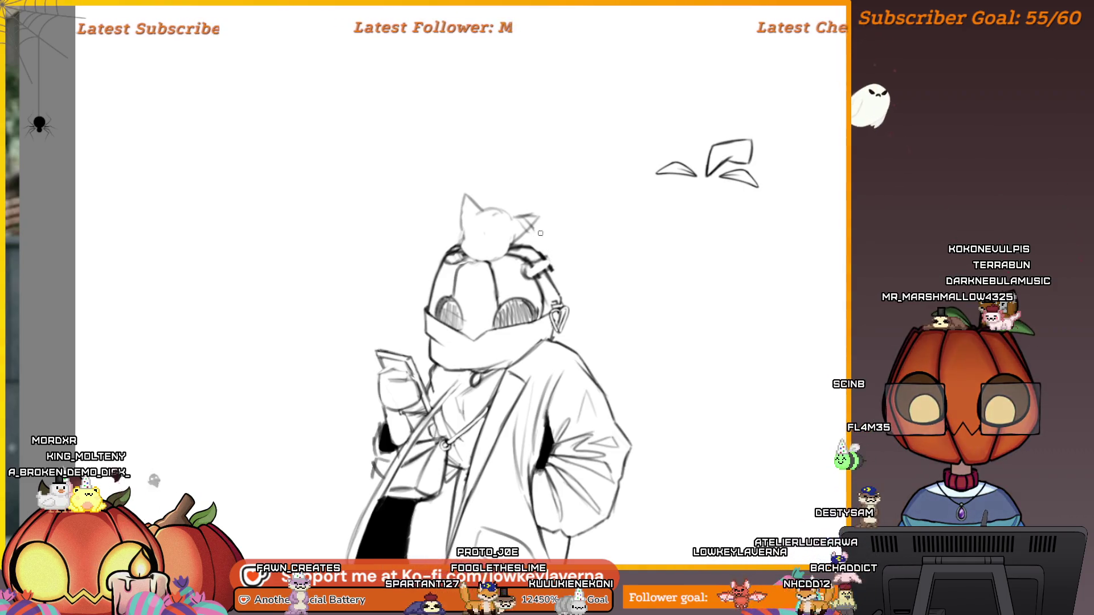
key(ctrl+z)
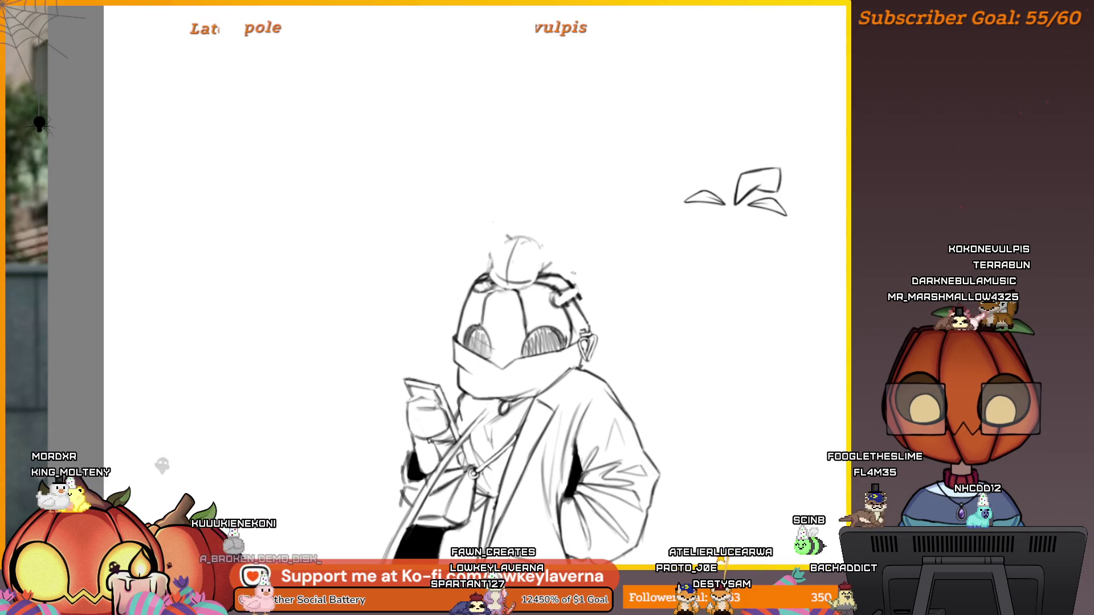
drag(540, 234, 541, 249)
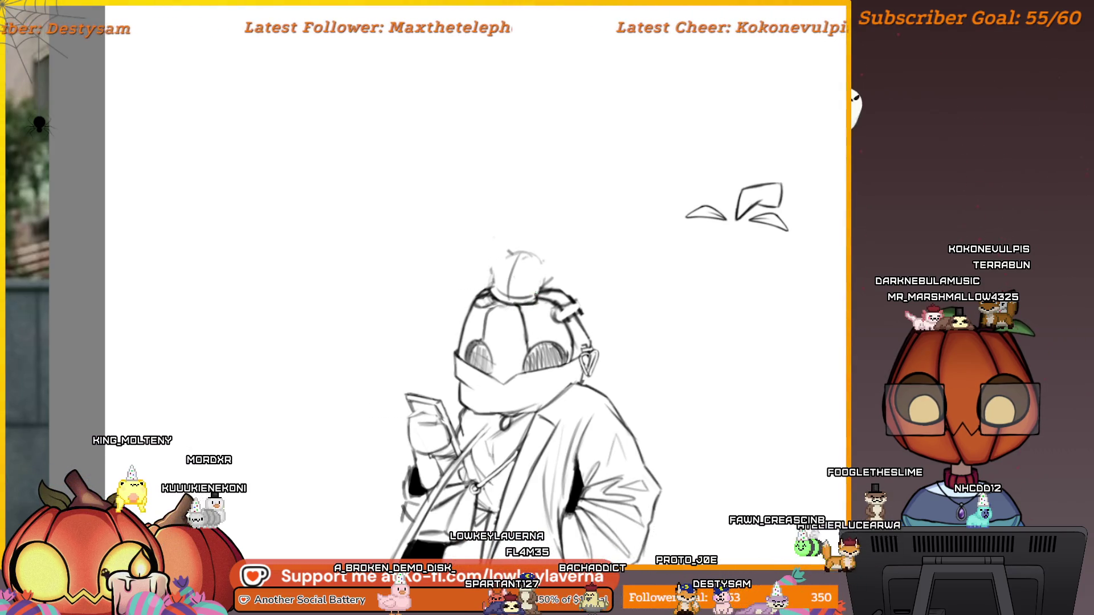
drag(572, 243, 568, 271)
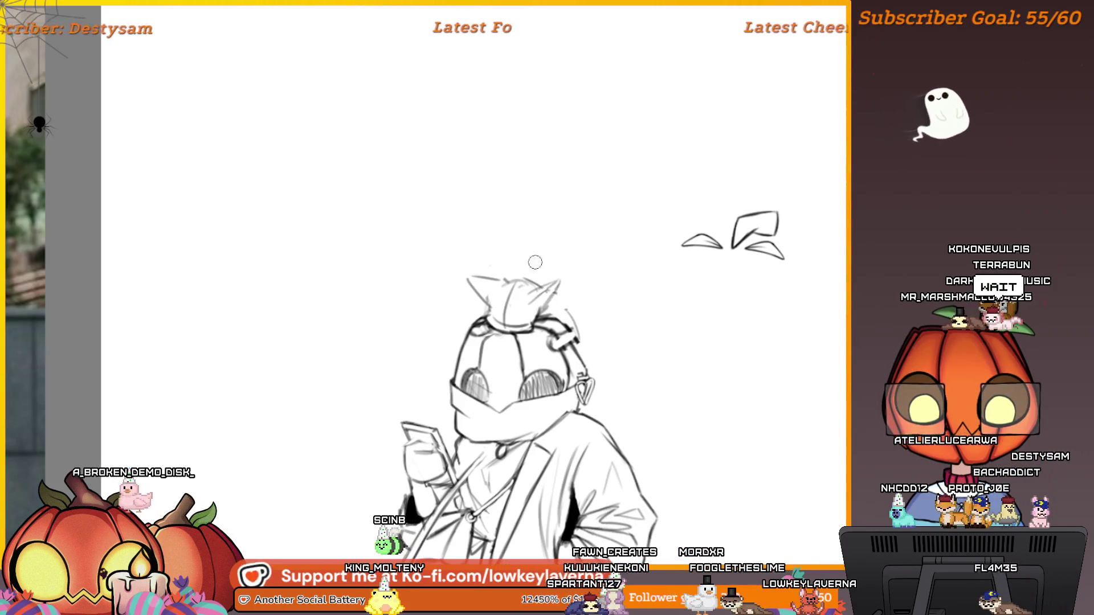
Step: Remove the faint strokes above the head and redraw the cat's left ear
key(ctrl+z)
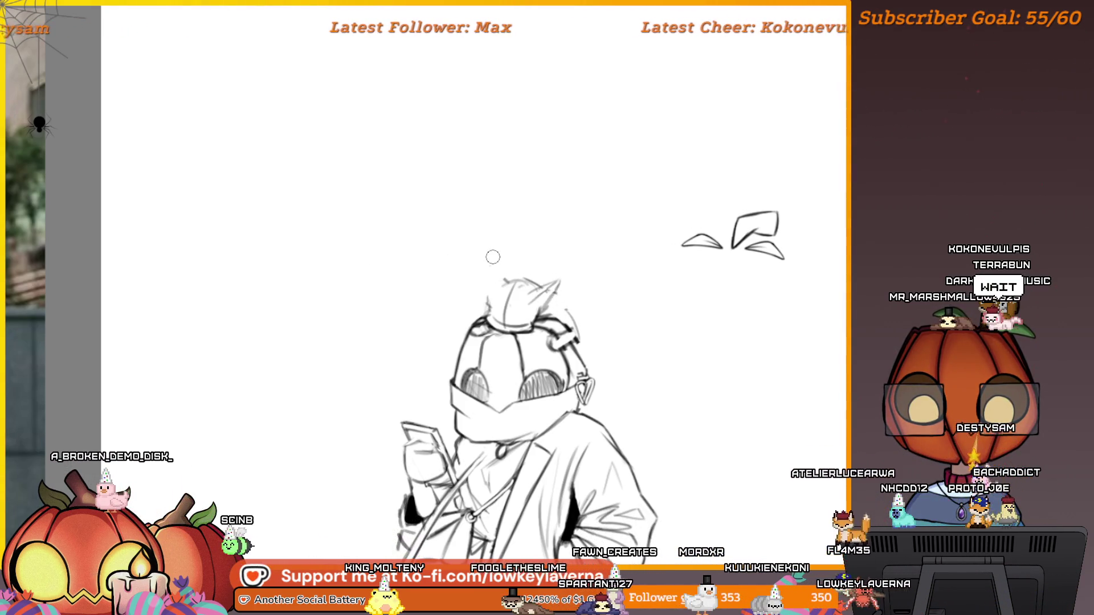
drag(484, 304, 479, 264)
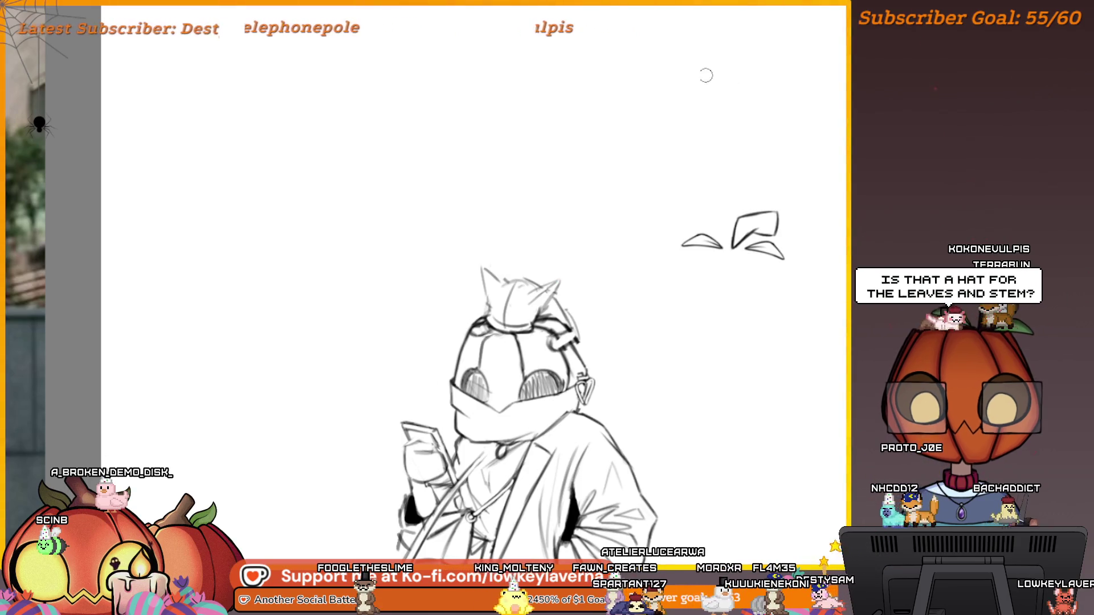
drag(705, 75, 756, 24)
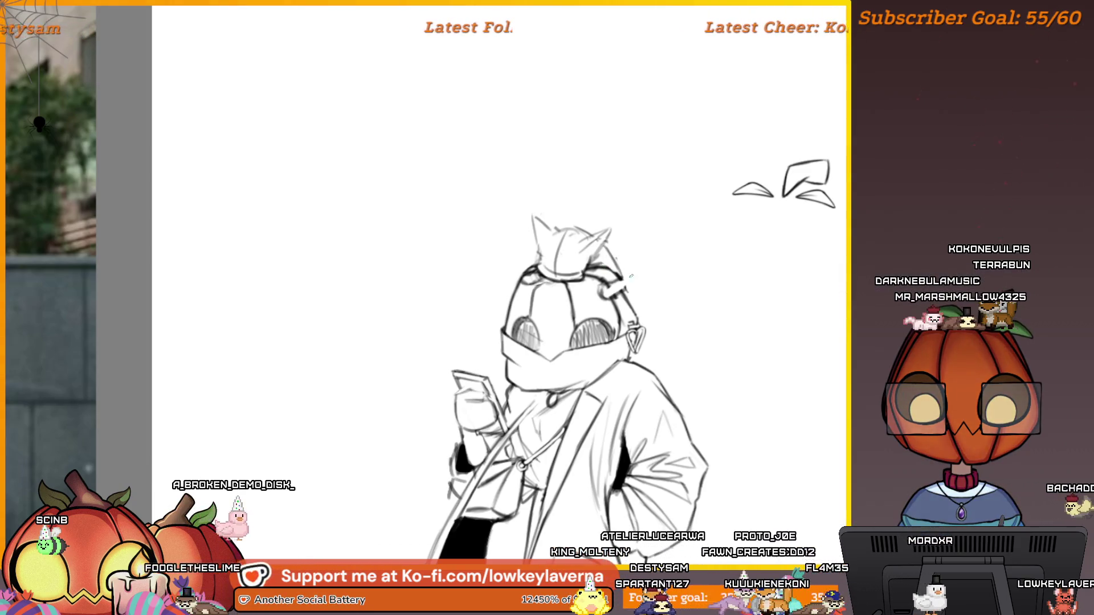
drag(619, 265, 635, 251)
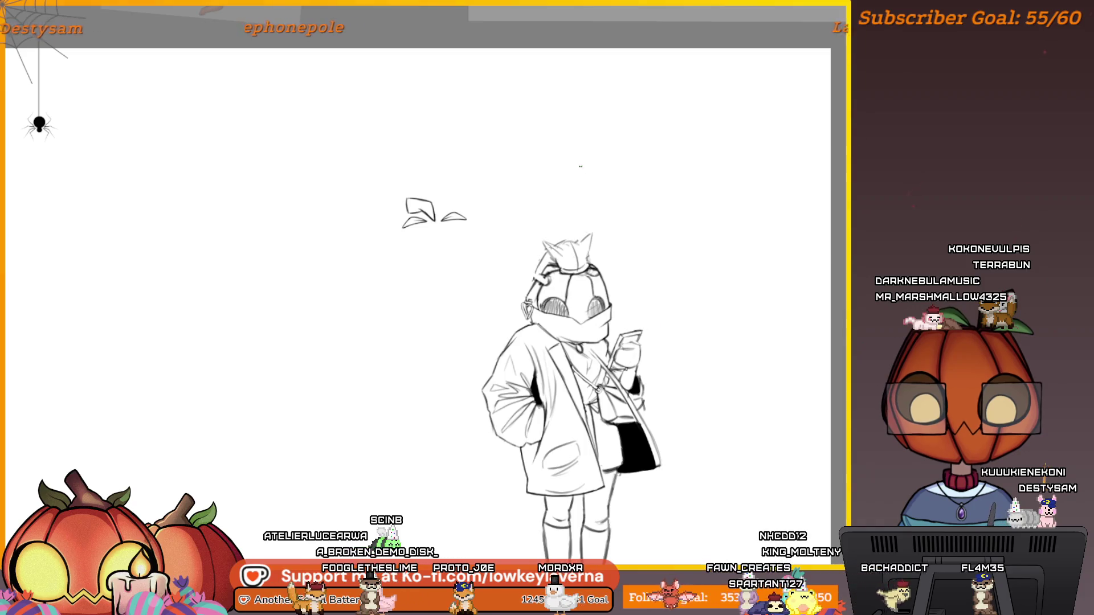
Step: Draw a curling smoke wisp with an extra top curl beside the head
scroll(580, 279, up, 5)
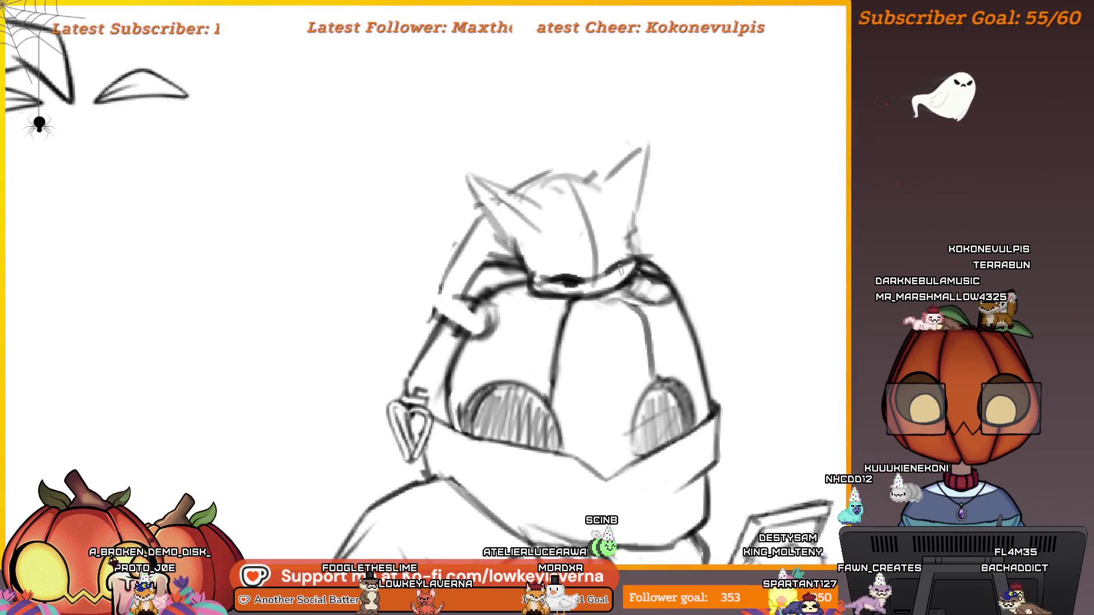
scroll(628, 292, down, 4)
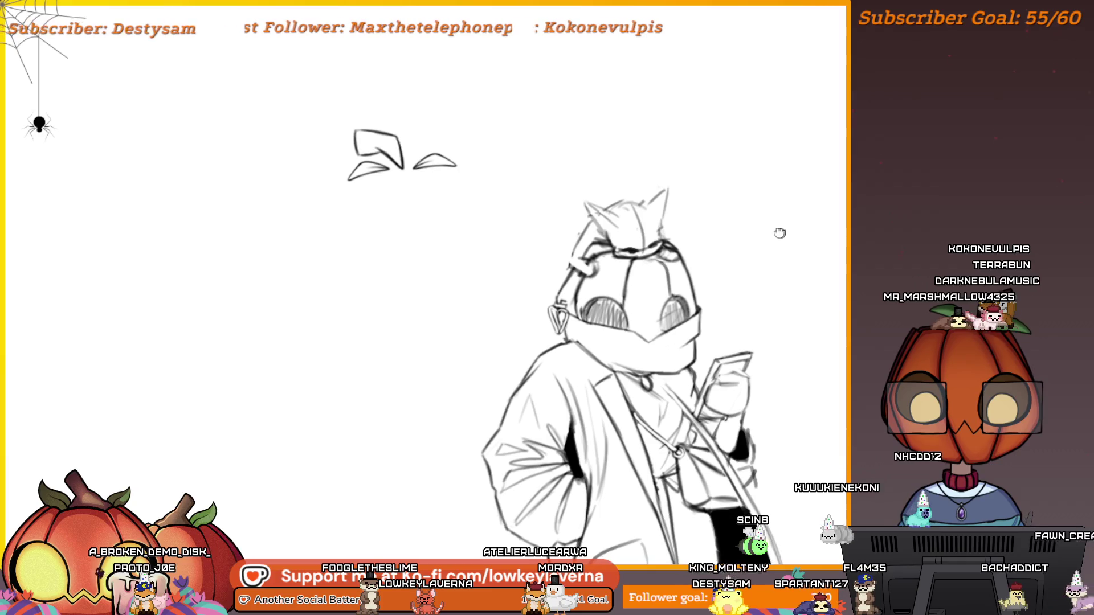
drag(778, 232, 732, 247)
drag(654, 203, 643, 224)
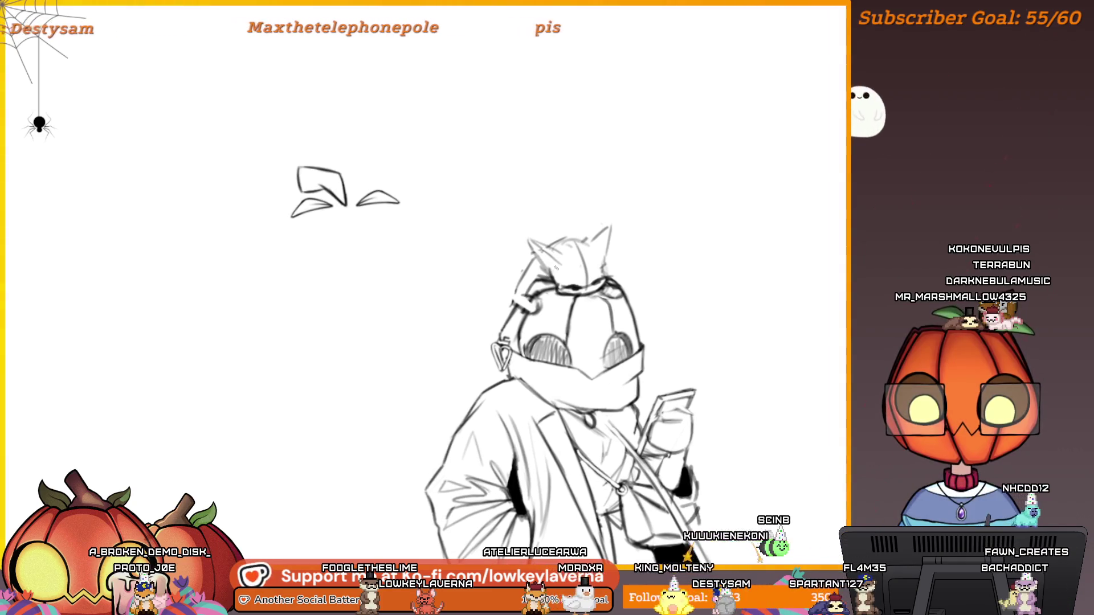
scroll(556, 267, down, 3)
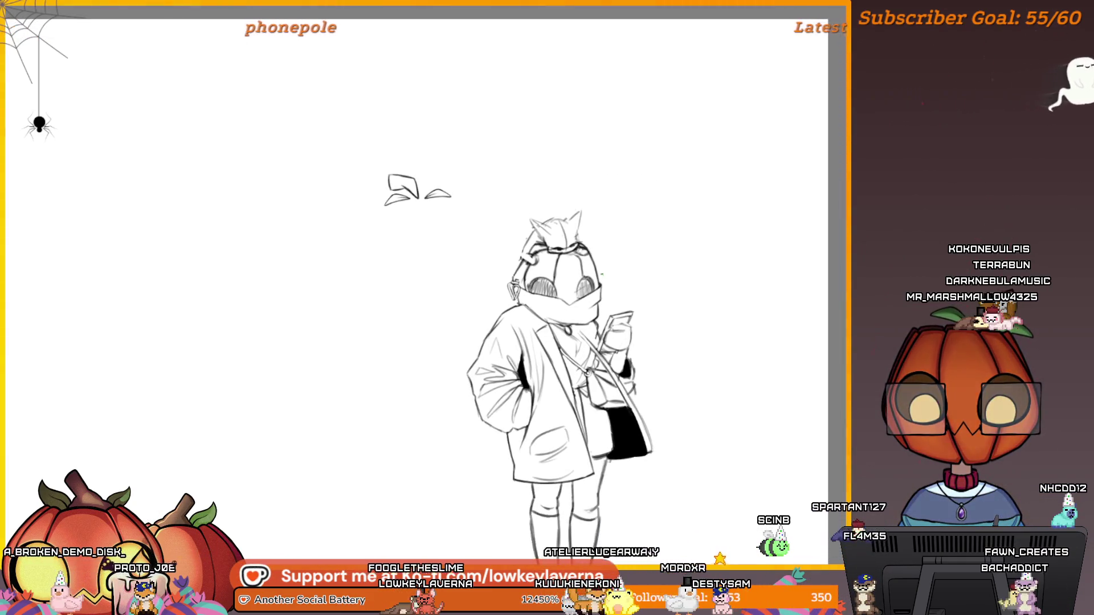
drag(619, 271, 624, 252)
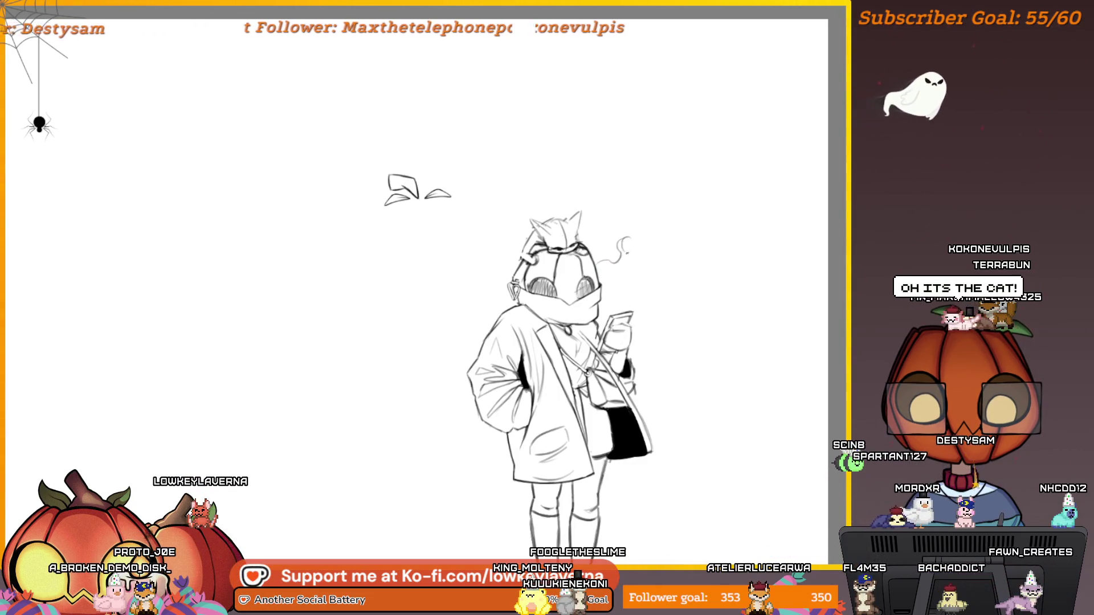
drag(626, 253, 610, 279)
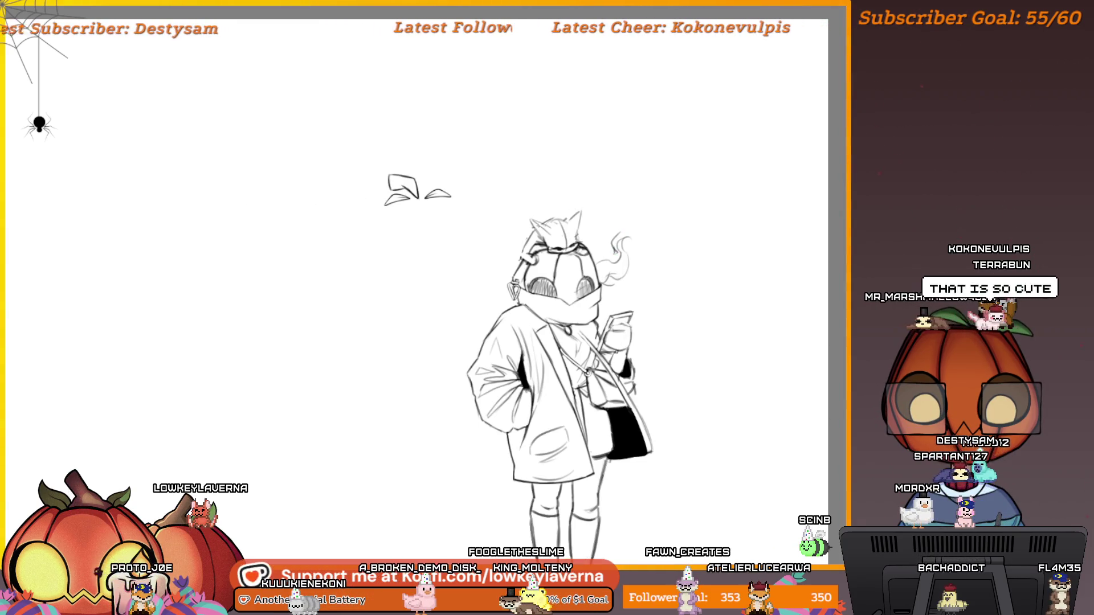
drag(625, 221, 634, 267)
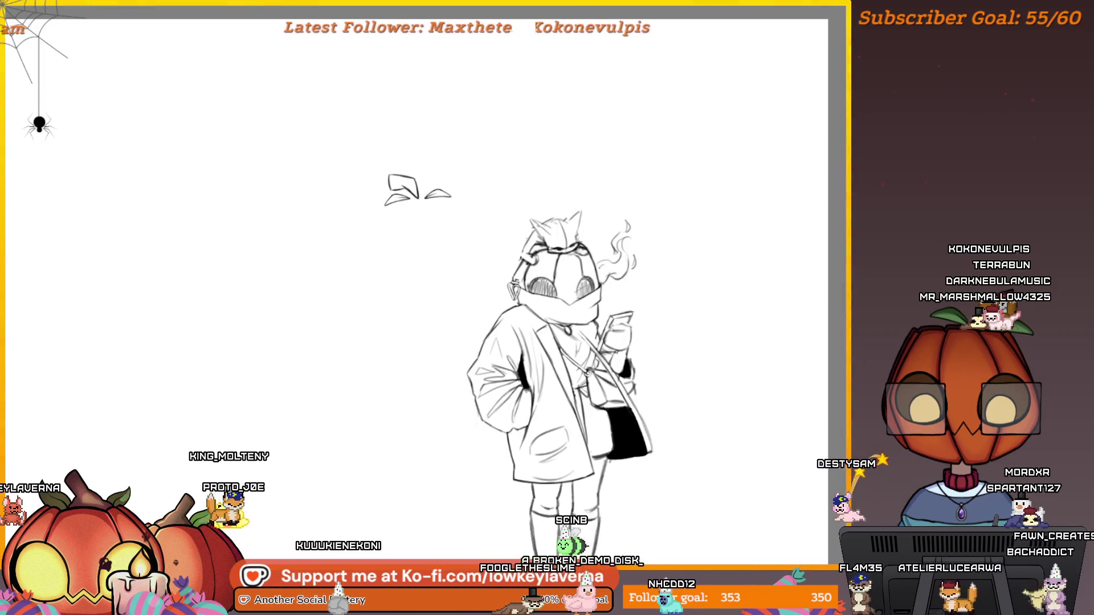
drag(592, 208, 707, 208)
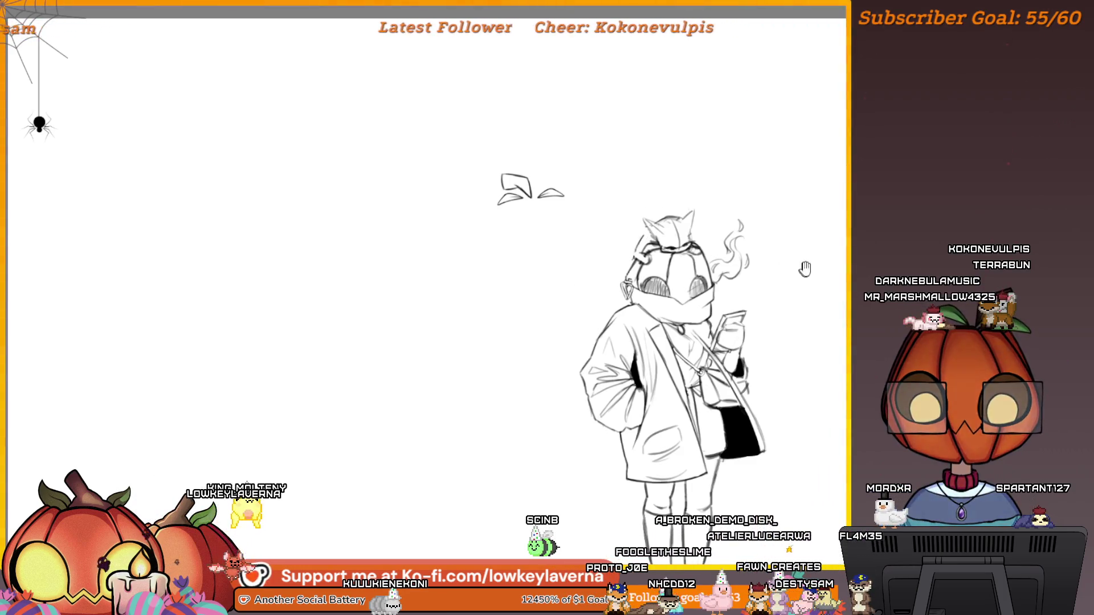
drag(805, 269, 728, 289)
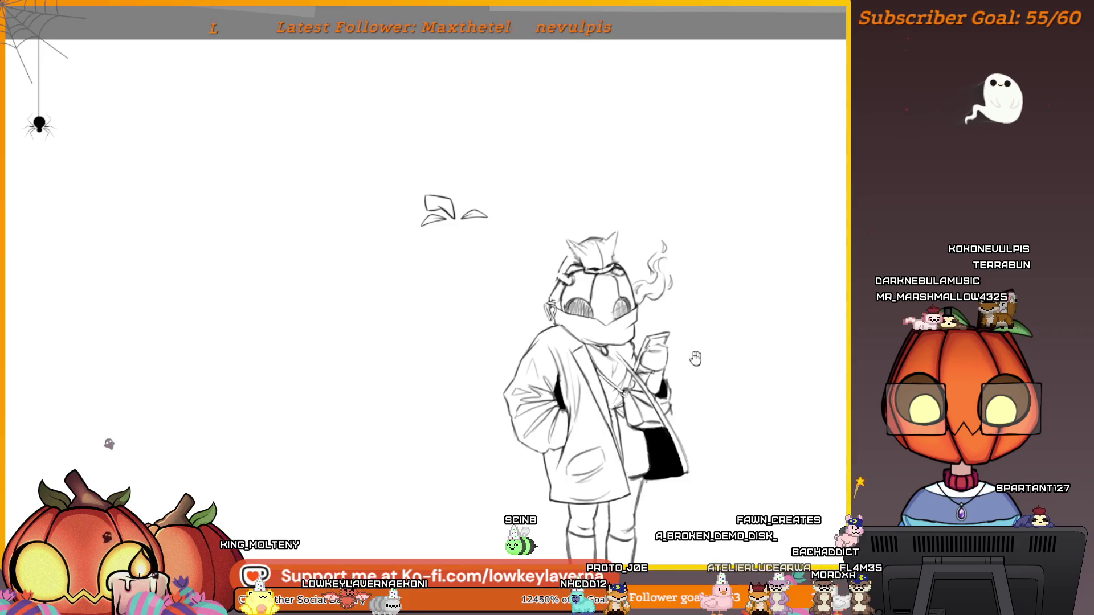
drag(695, 357, 689, 345)
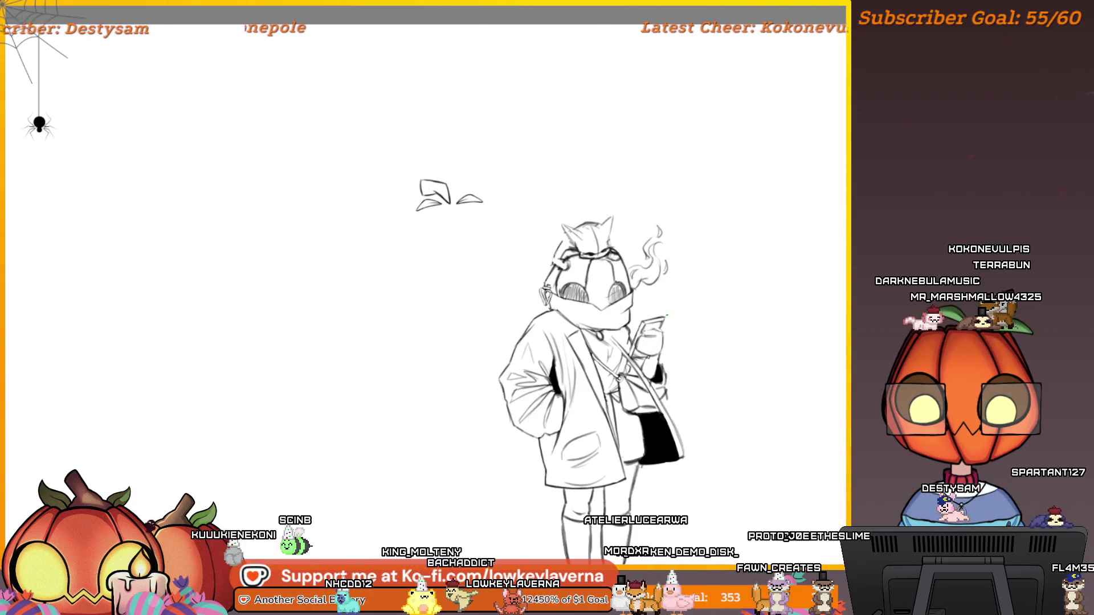
scroll(564, 234, up, 2)
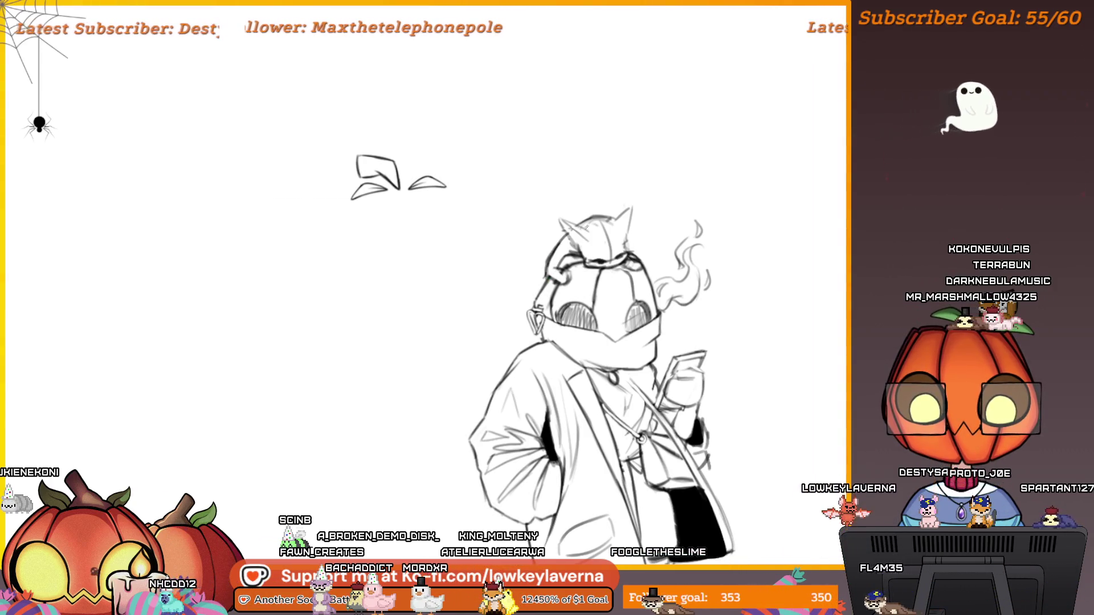
scroll(618, 212, down, 3)
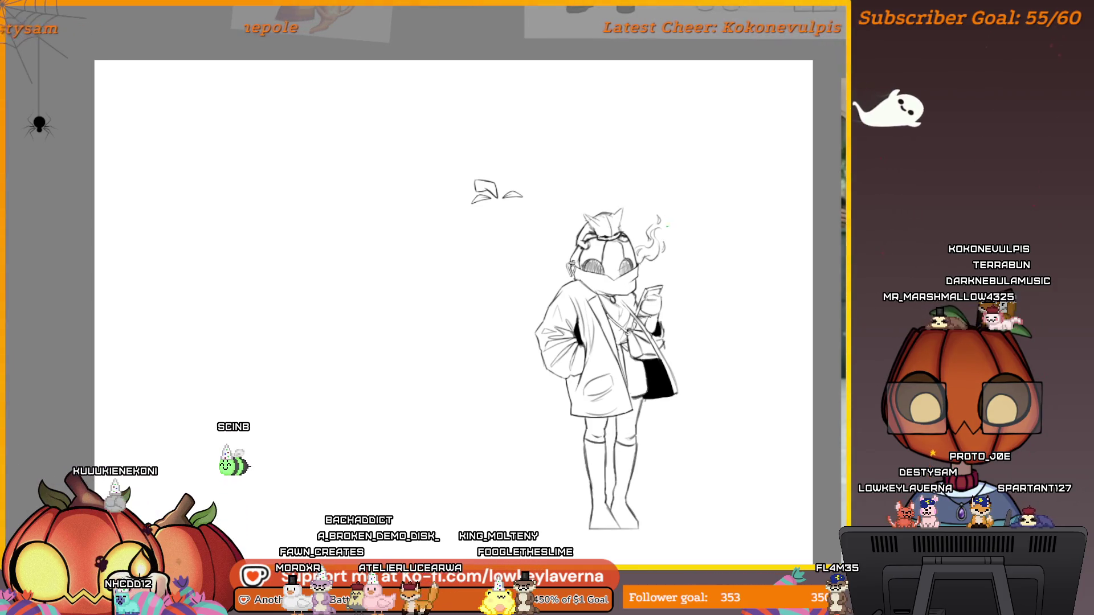
key(h)
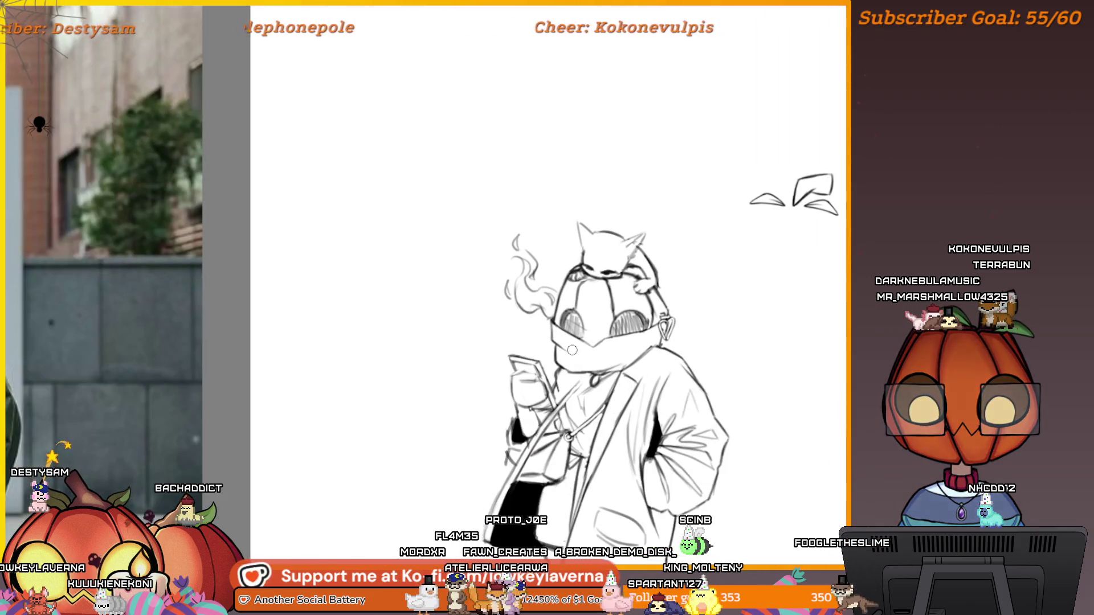
key(h)
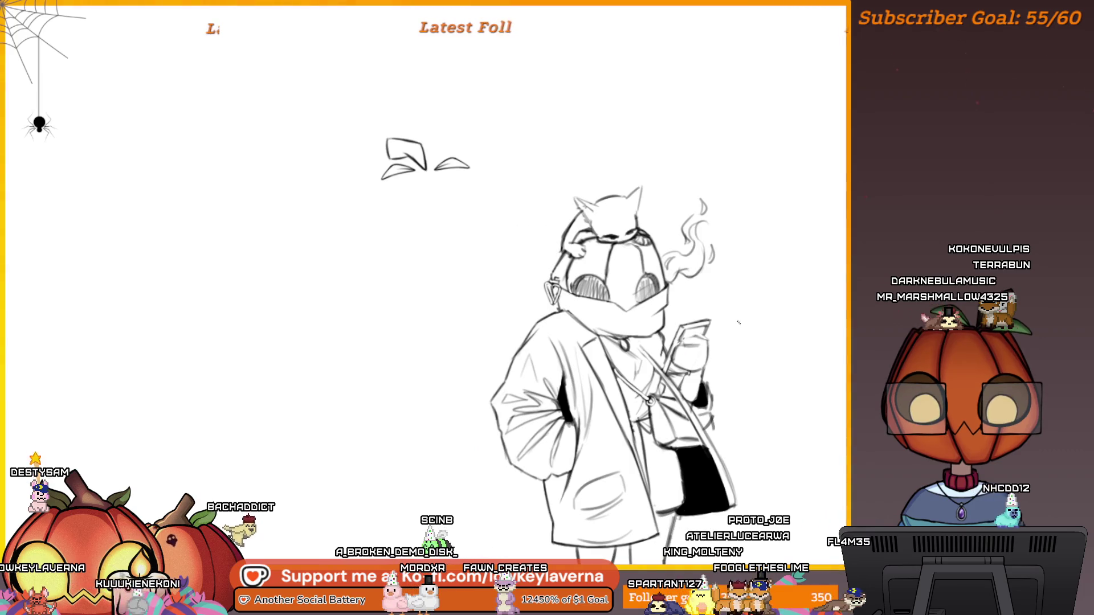
Step: Transform the small detail beside the cat's face back to nearly upright
scroll(739, 323, down, 3)
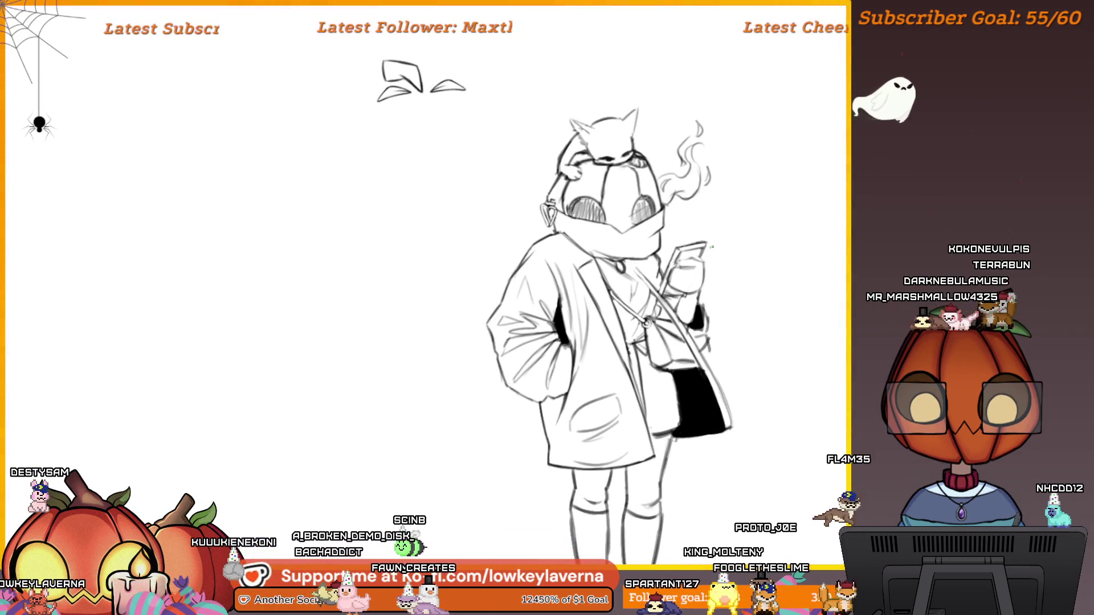
scroll(676, 108, up, 5)
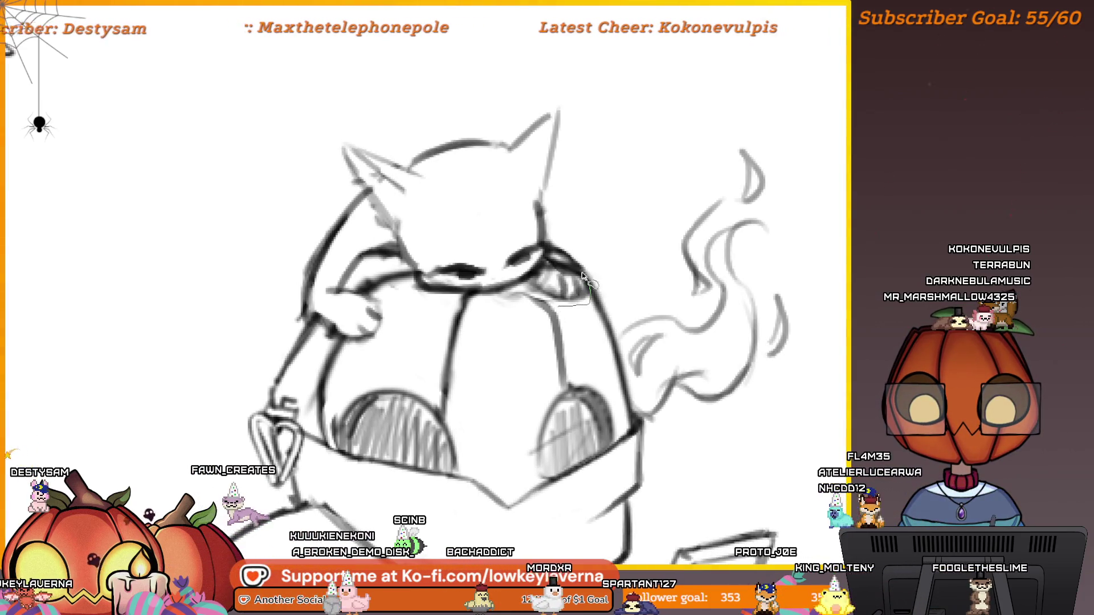
drag(552, 261, 622, 243)
key(ctrl+t)
scroll(582, 255, down, 2)
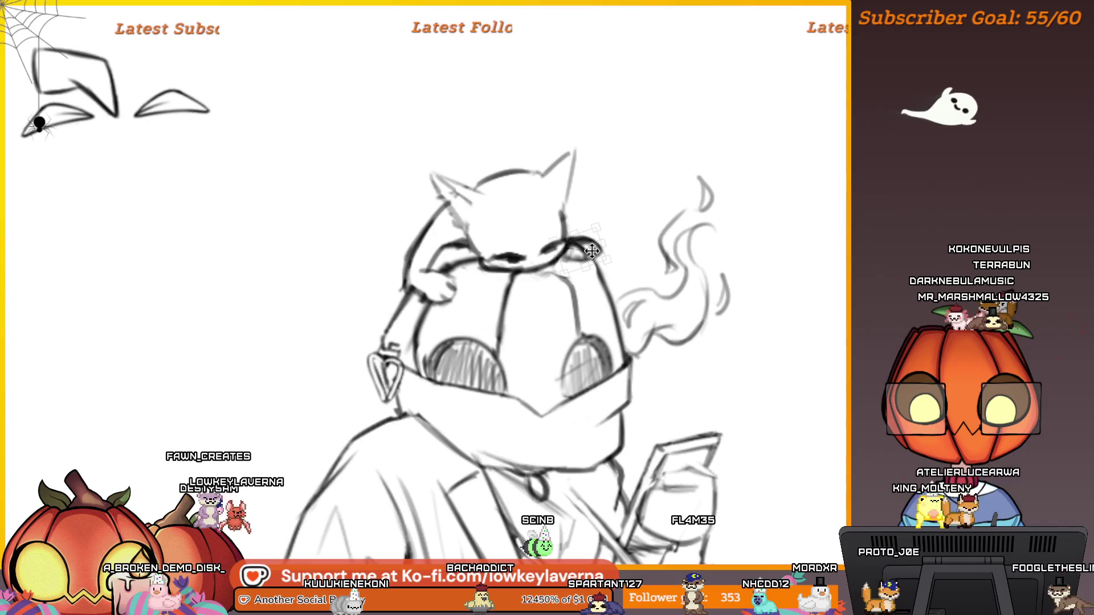
key(ctrl+z)
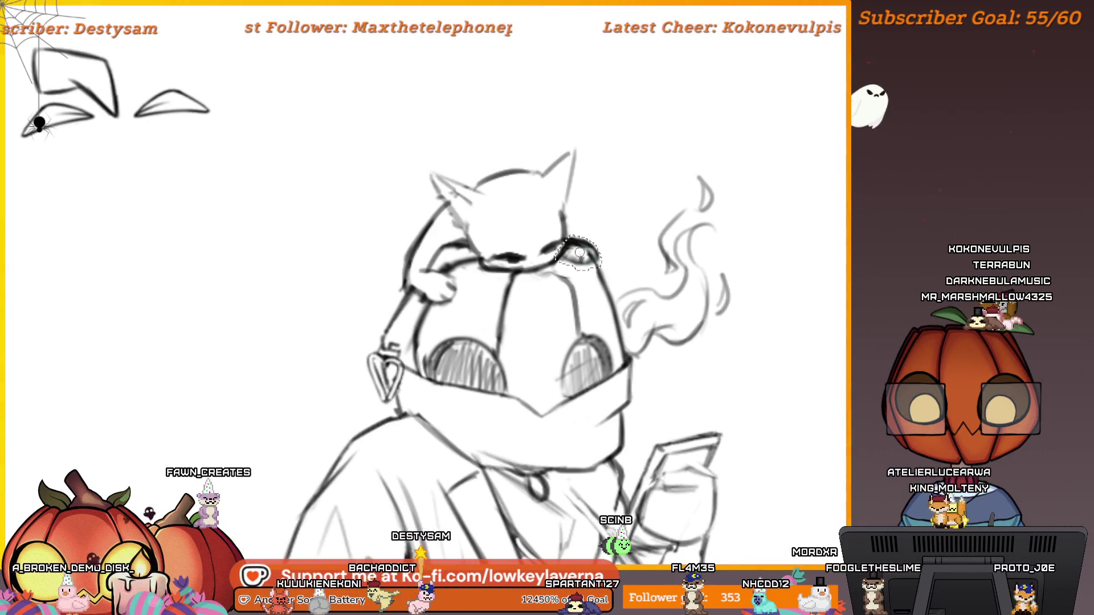
key(Return)
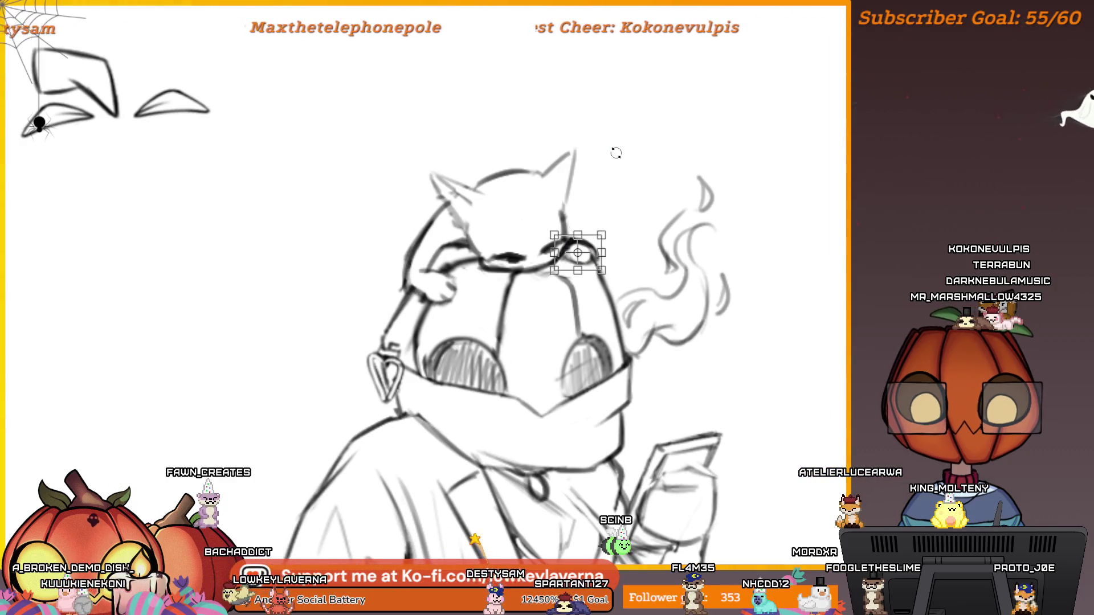
Step: Lasso around the right lens of the glasses, then zoom out to the full figure
scroll(570, 228, up, 5)
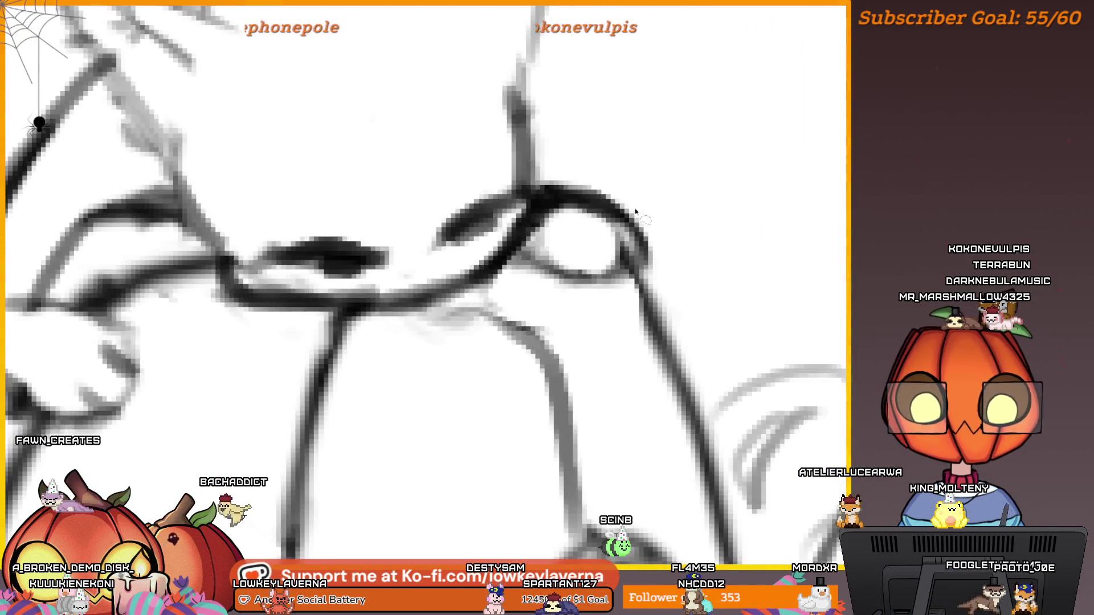
mouse_move(588, 268)
mouse_down()
mouse_move(551, 211)
mouse_move(537, 258)
mouse_move(587, 270)
mouse_up()
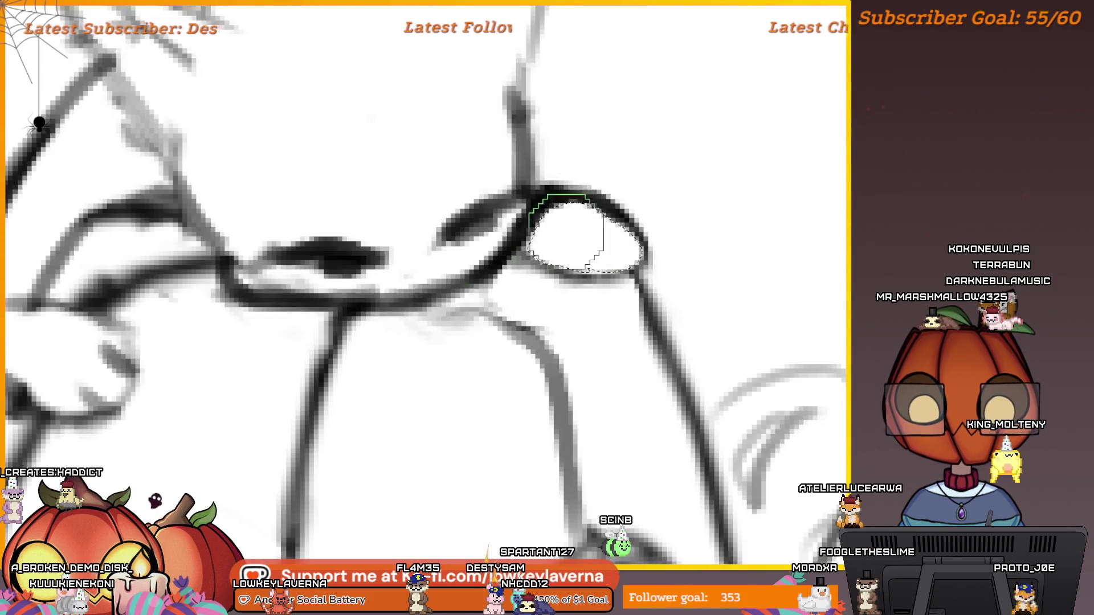
key(ctrl+0)
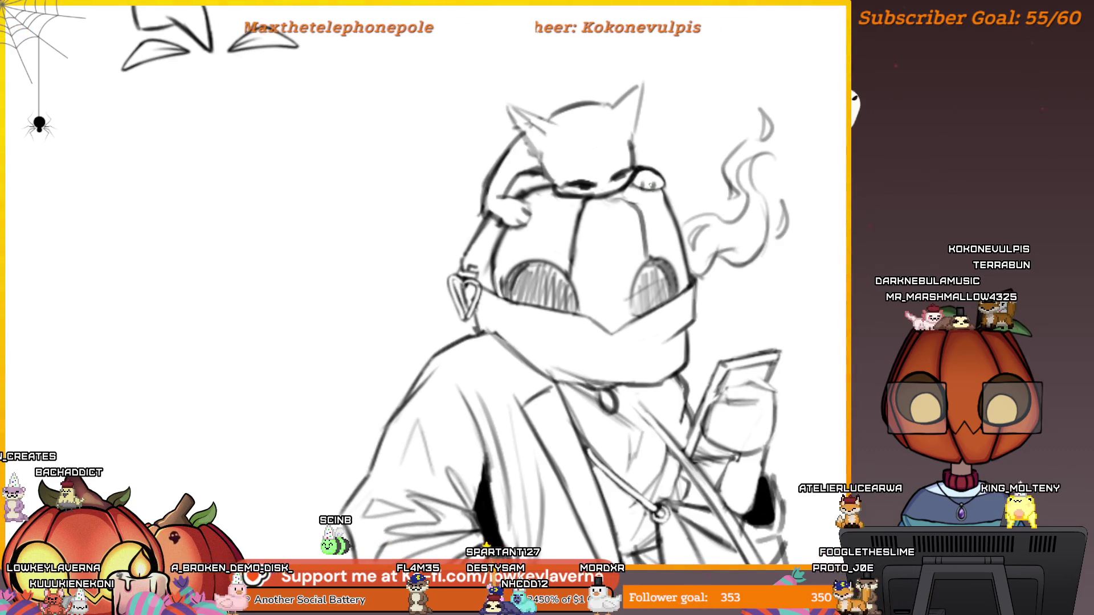
key(ctrl+minus)
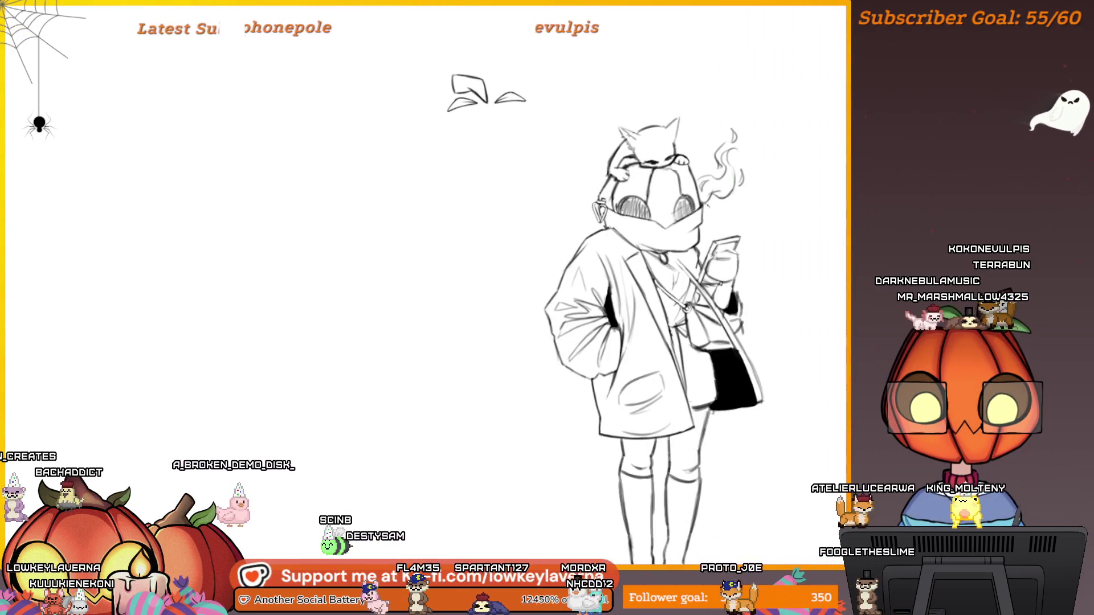
Step: Flip the canvas horizontally and frame the full figure next to the coat reference photo
key(h)
mouse_move(251, 262)
mouse_down()
mouse_move(542, 229)
mouse_move(635, 268)
mouse_move(626, 259)
mouse_up()
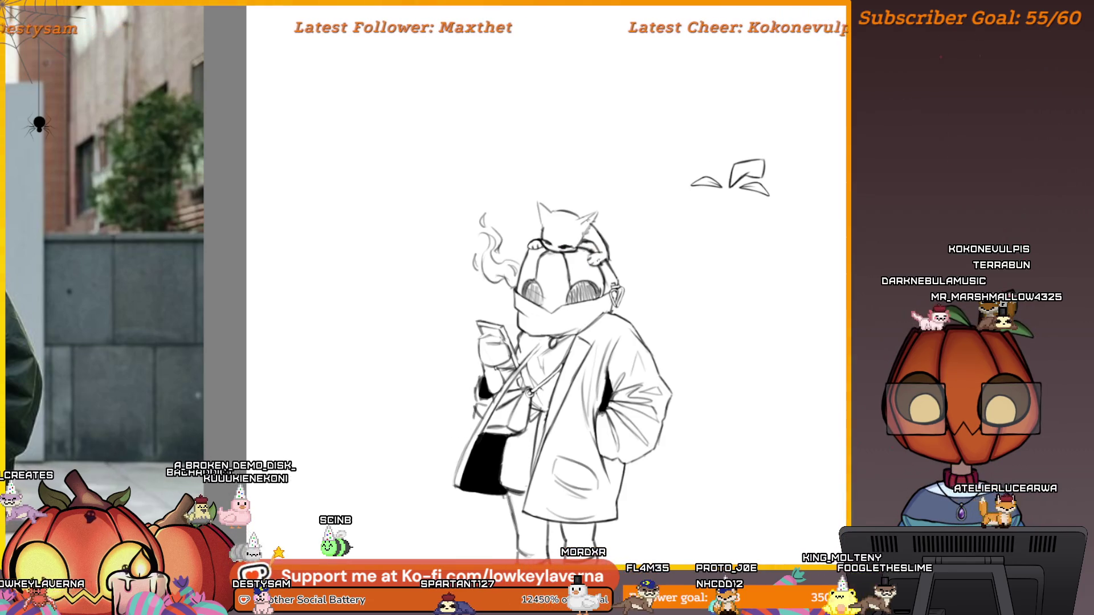
scroll(647, 213, down, 2)
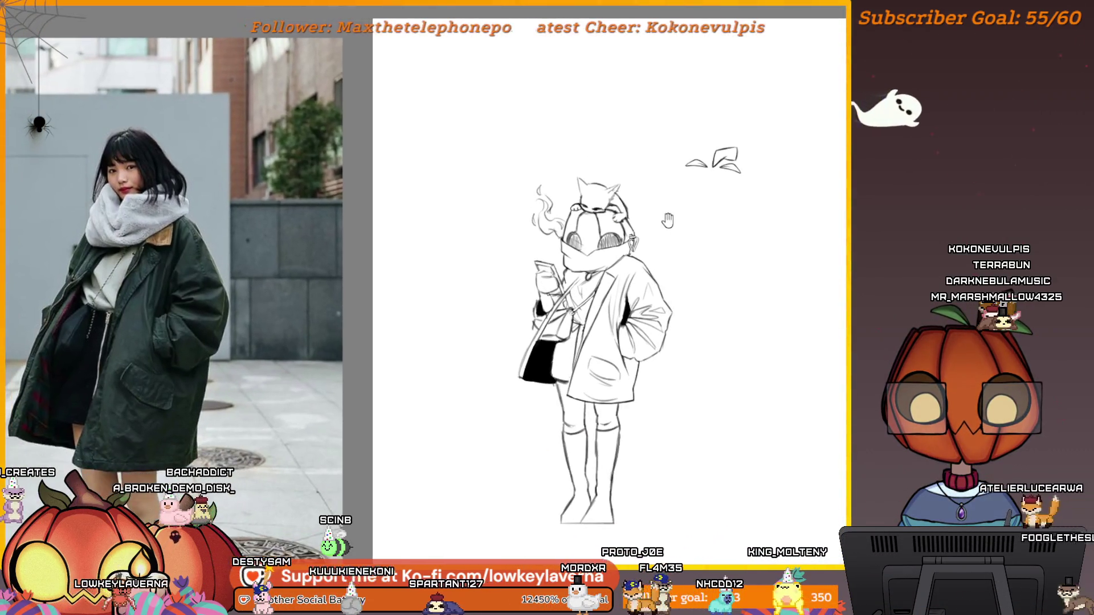
scroll(656, 233, up, 3)
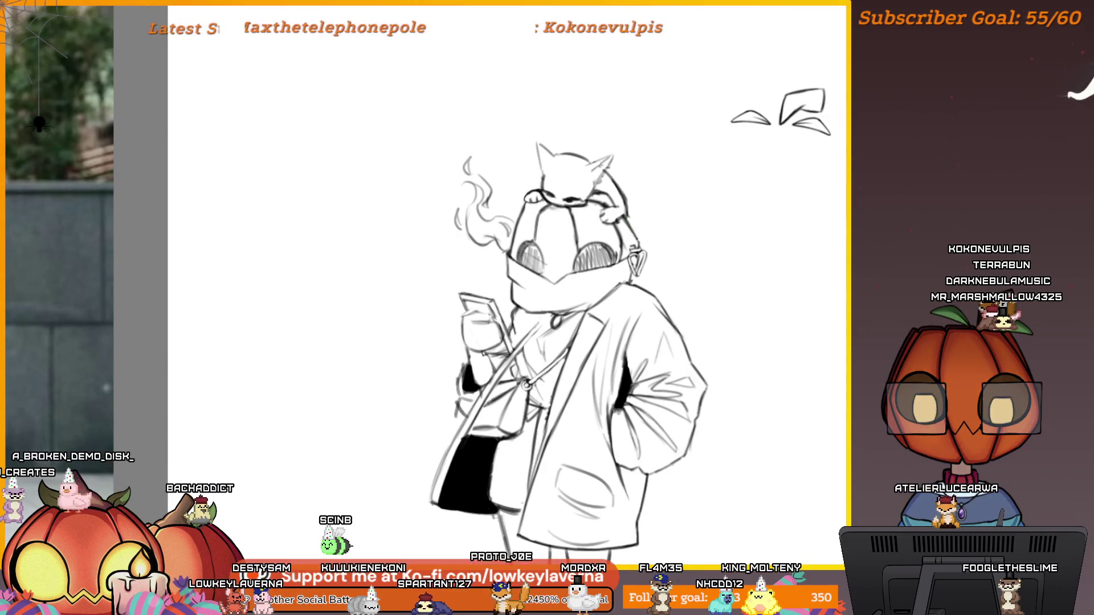
drag(648, 260, 691, 232)
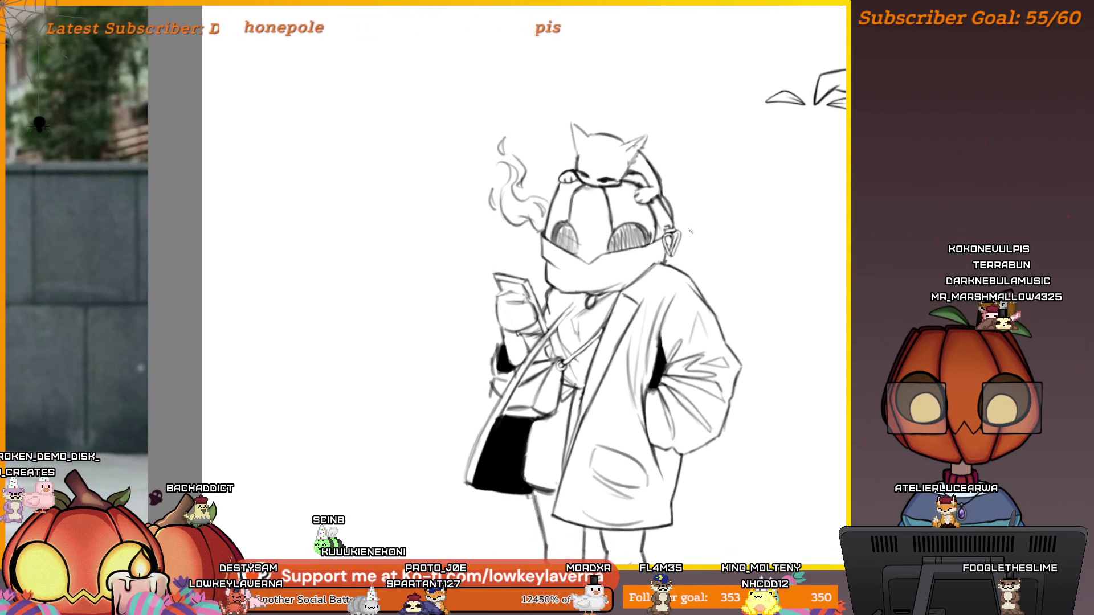
scroll(679, 267, down, 3)
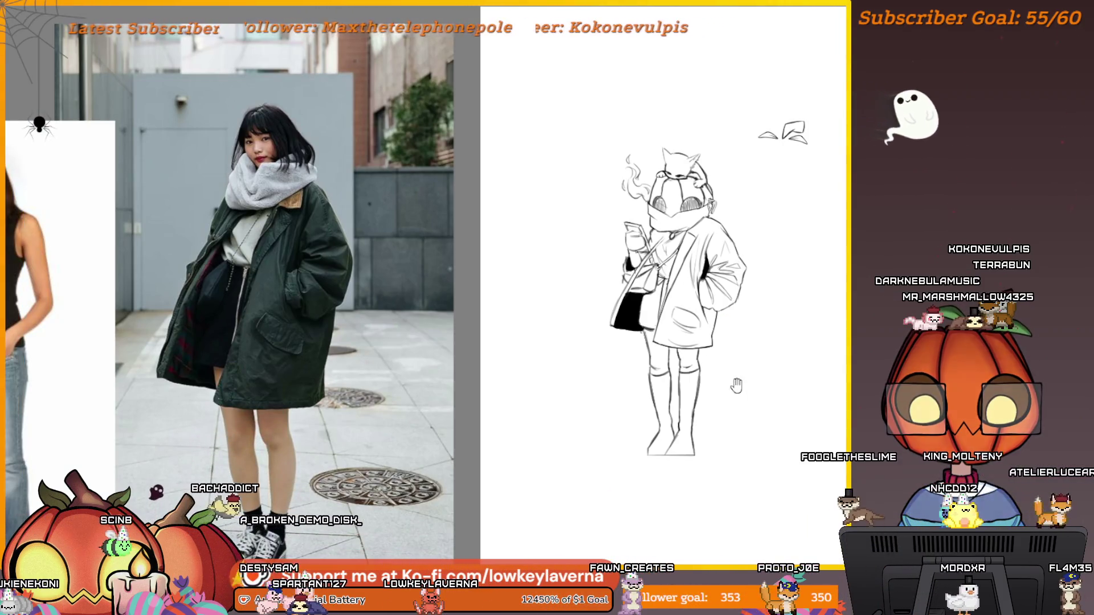
drag(736, 386, 684, 393)
scroll(536, 267, up, 3)
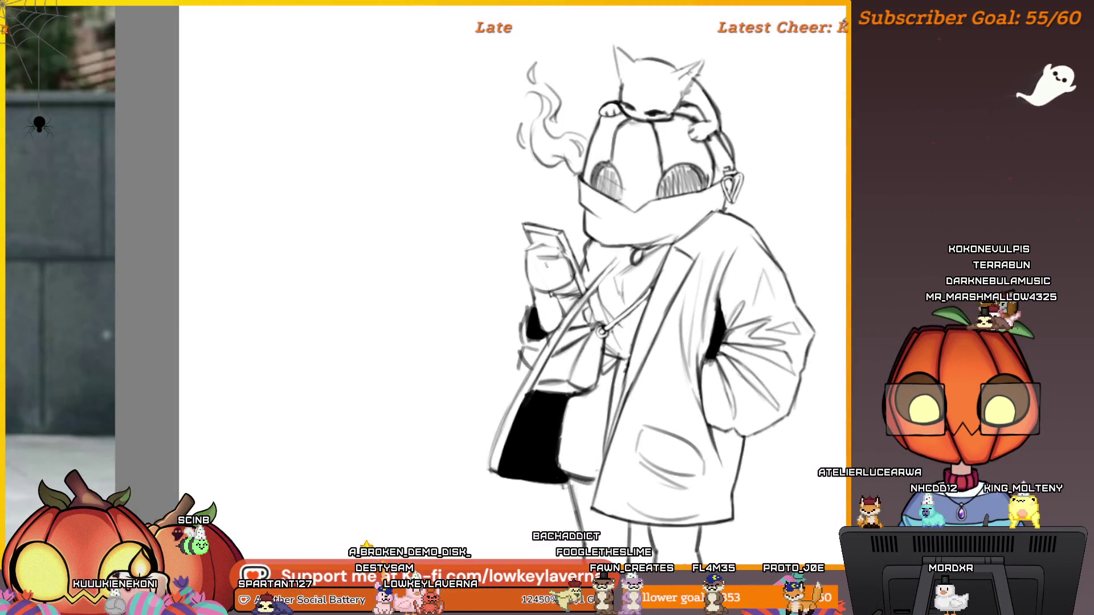
scroll(620, 267, down, 3)
drag(736, 351, 678, 385)
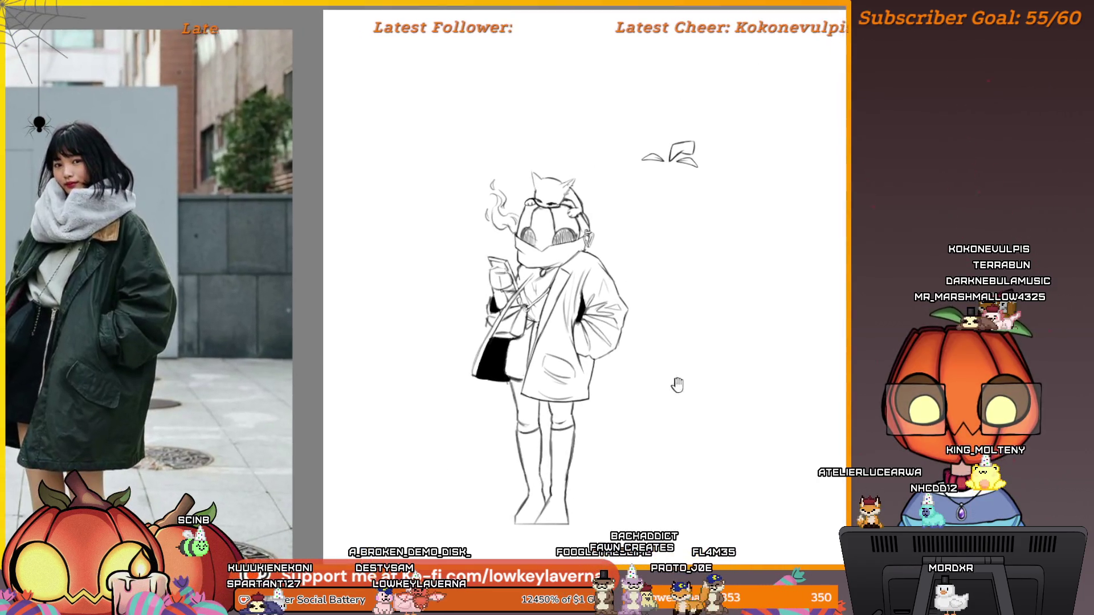
drag(602, 363, 765, 309)
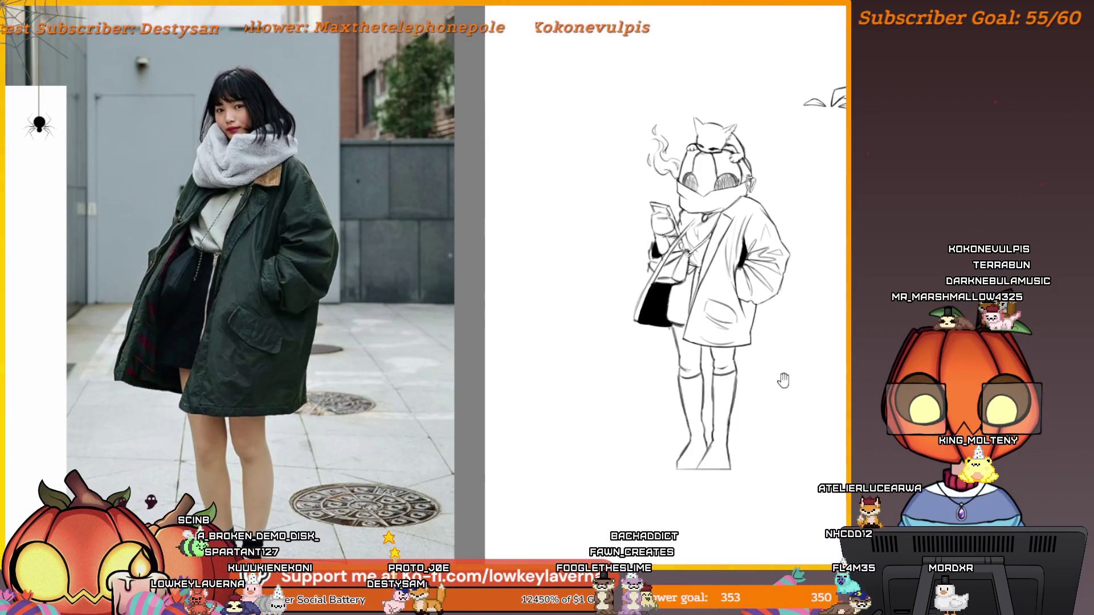
mouse_move(782, 380)
mouse_down()
mouse_move(735, 394)
mouse_move(754, 391)
mouse_move(745, 410)
mouse_up()
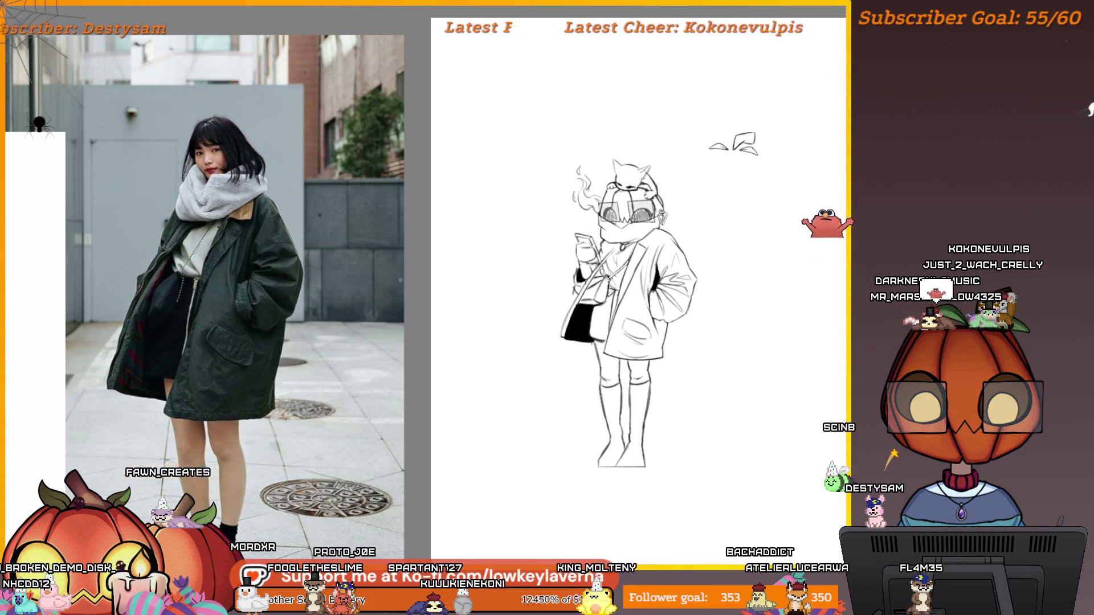
Step: Move the rectangular glasses onto the pumpkin's eyes, lowering and nudging them into place
drag(760, 221, 626, 212)
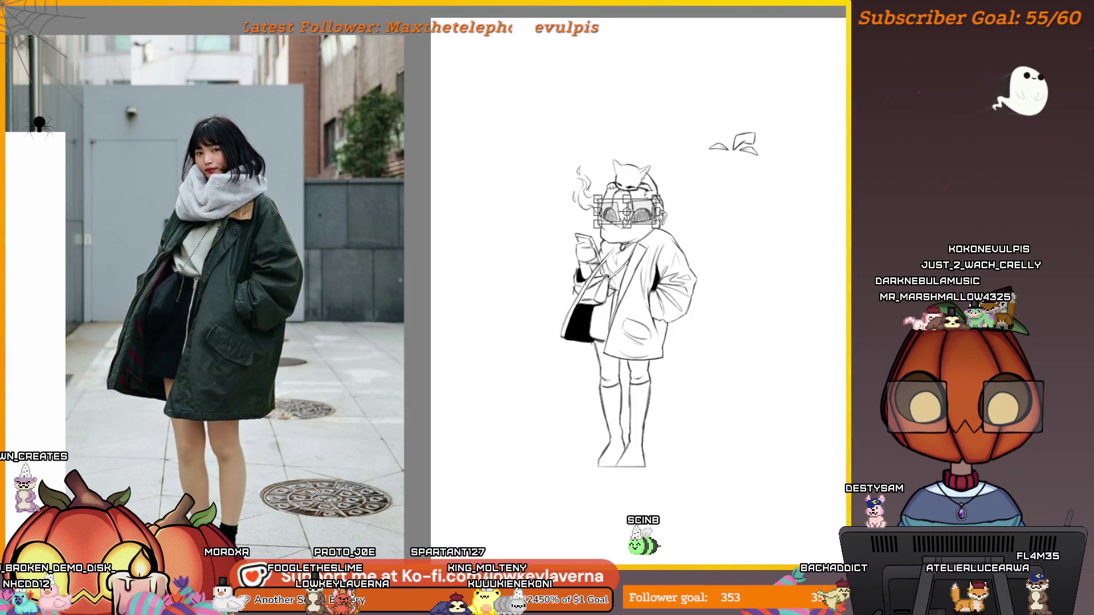
drag(650, 205, 653, 226)
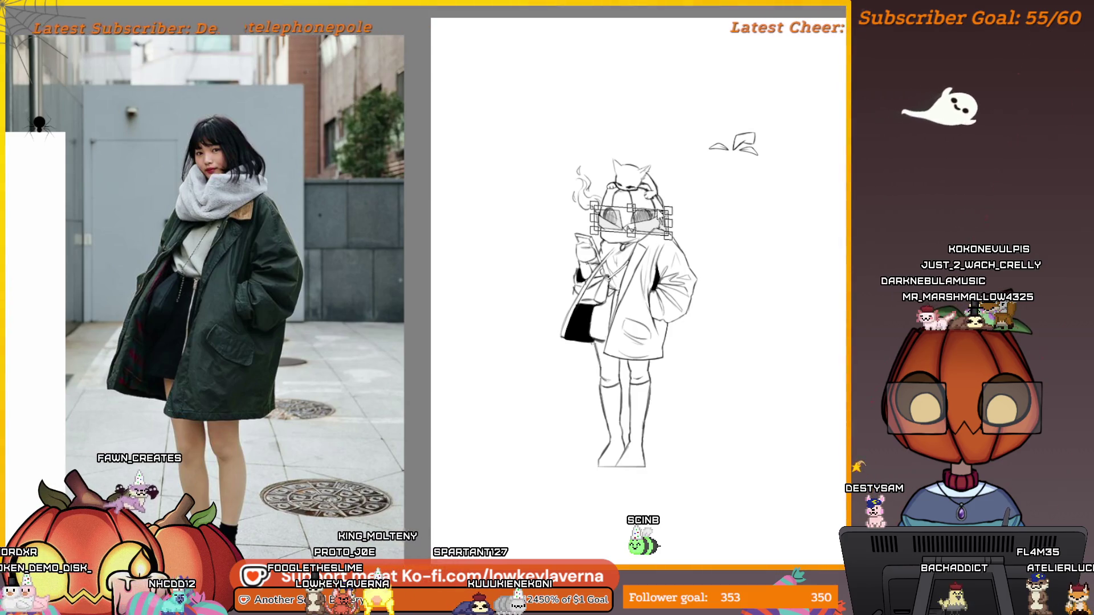
drag(637, 212, 627, 211)
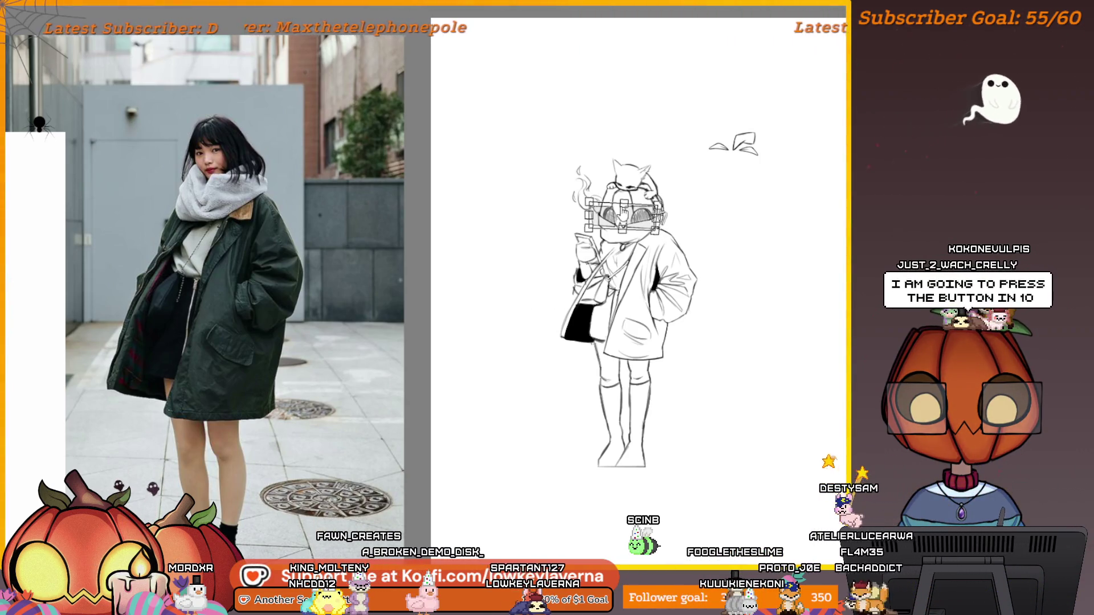
drag(623, 212, 625, 212)
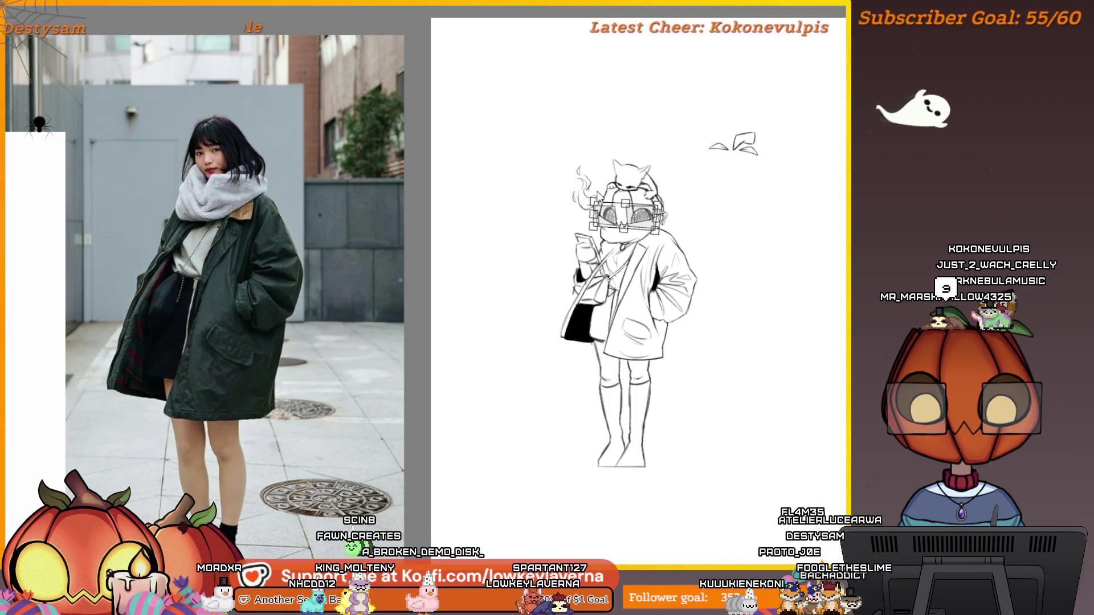
scroll(638, 193, up, 5)
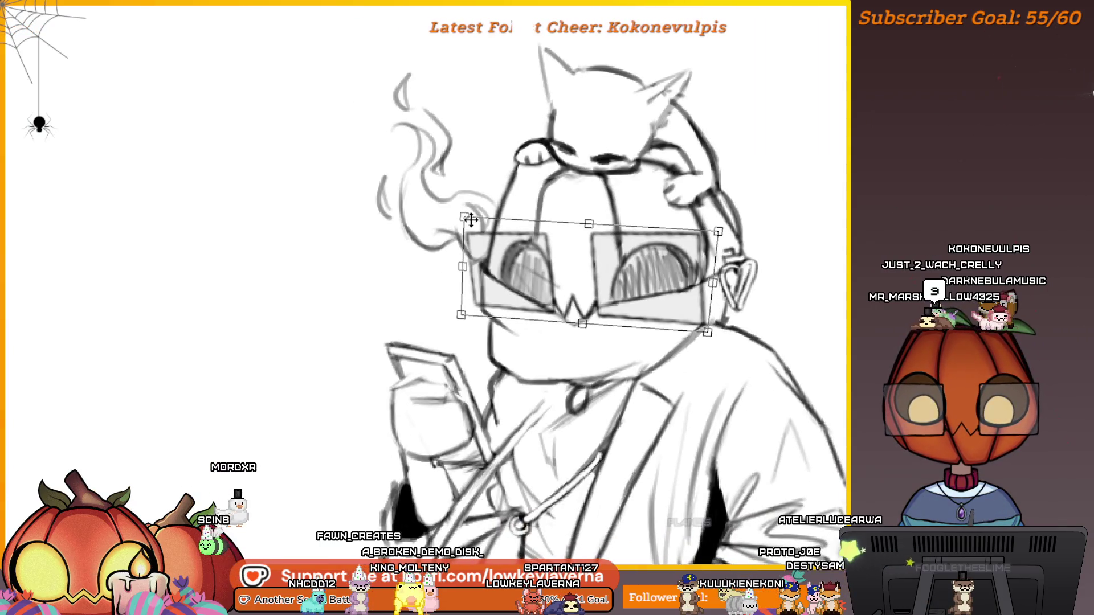
drag(709, 290, 710, 281)
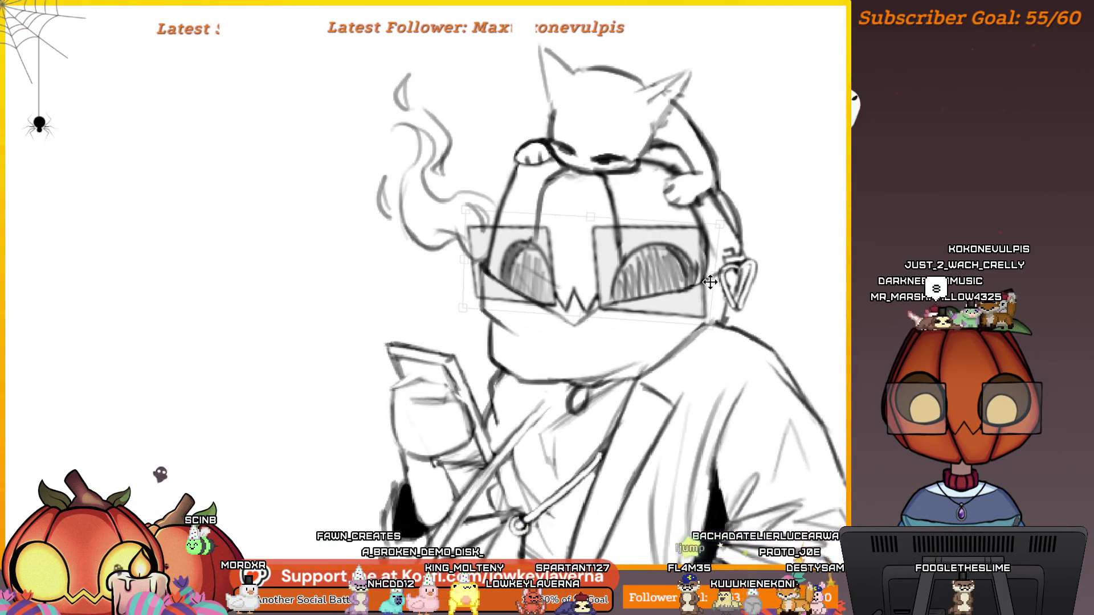
Step: Flip the canvas view back to its normal, unmirrored orientation
scroll(672, 291, down, 3)
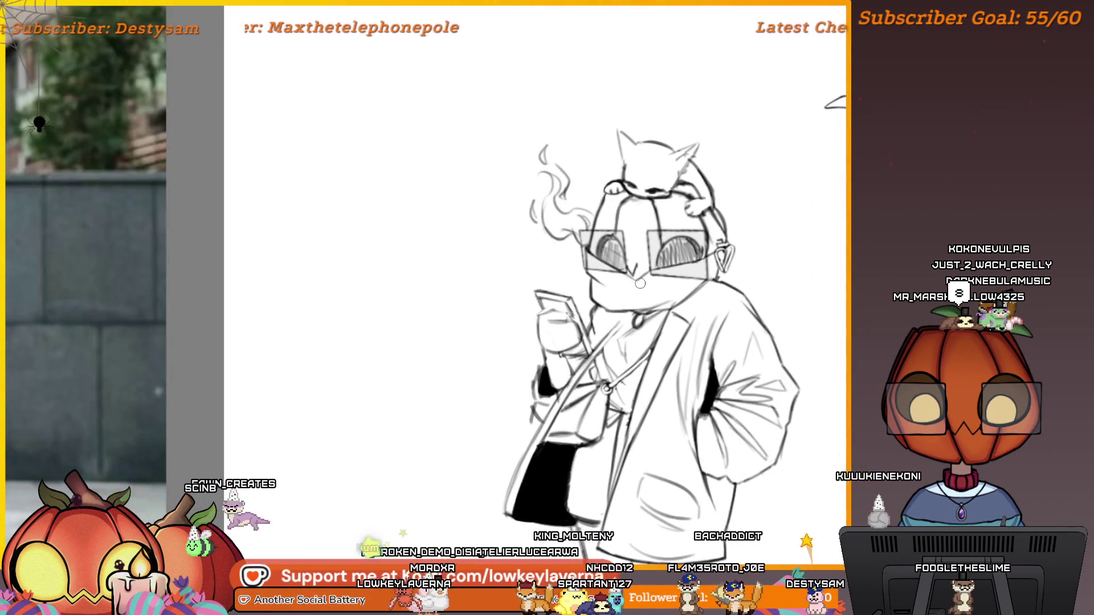
scroll(715, 166, down, 4)
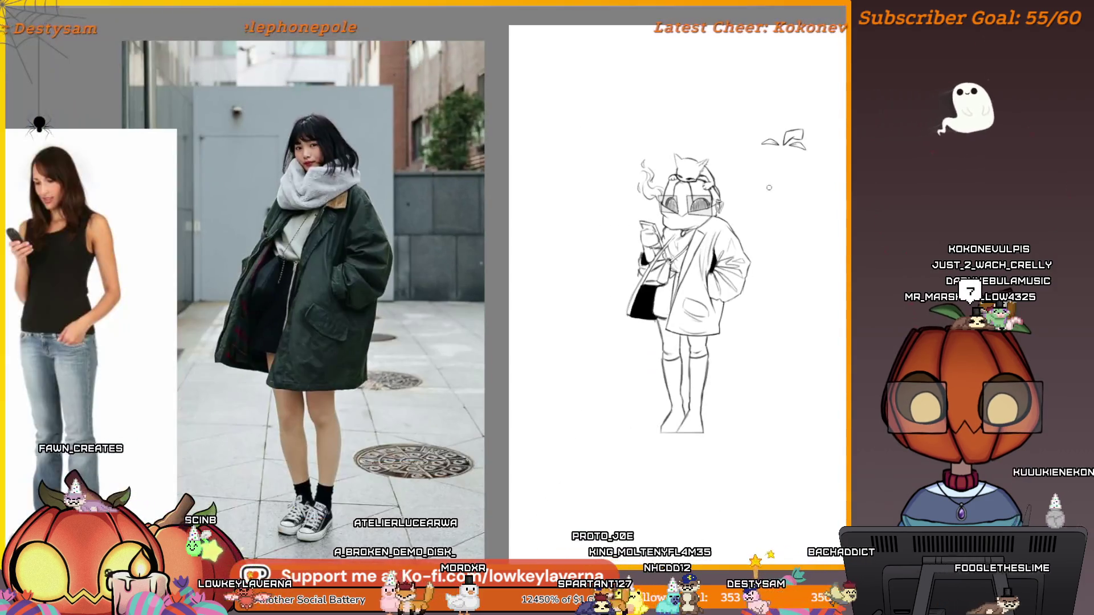
key(m)
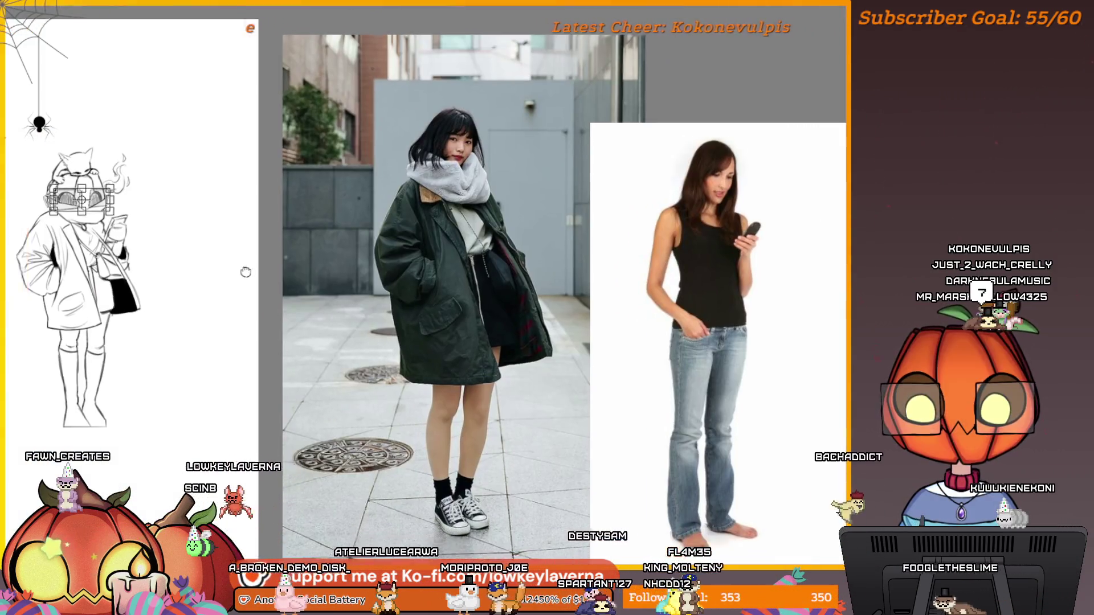
scroll(615, 201, up, 4)
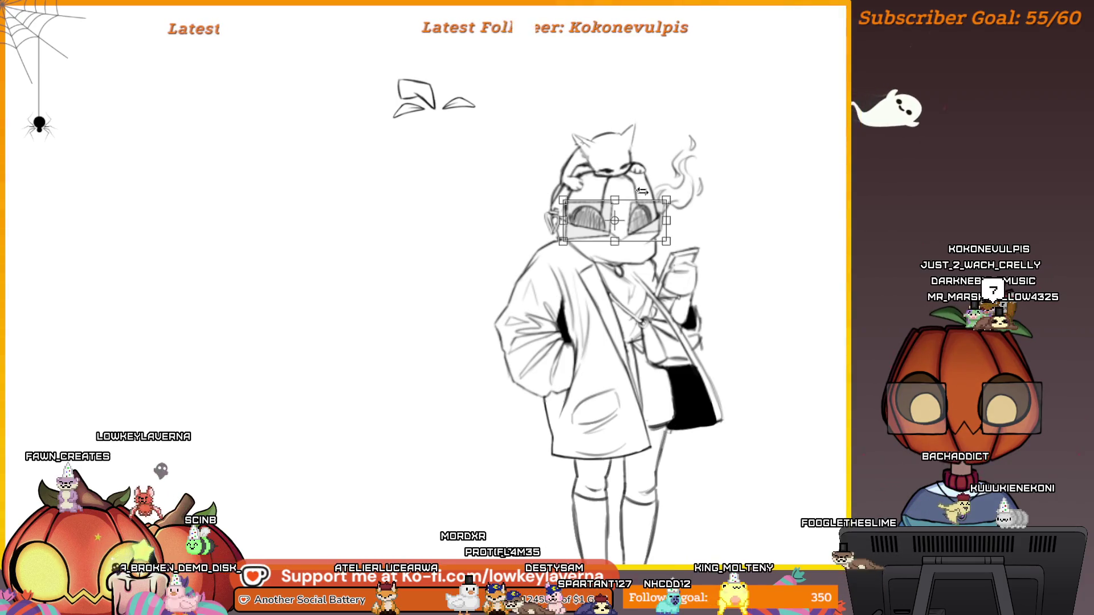
Step: Skew the glasses by tilting their lower edge and shift them right onto the face
scroll(664, 222, down, 4)
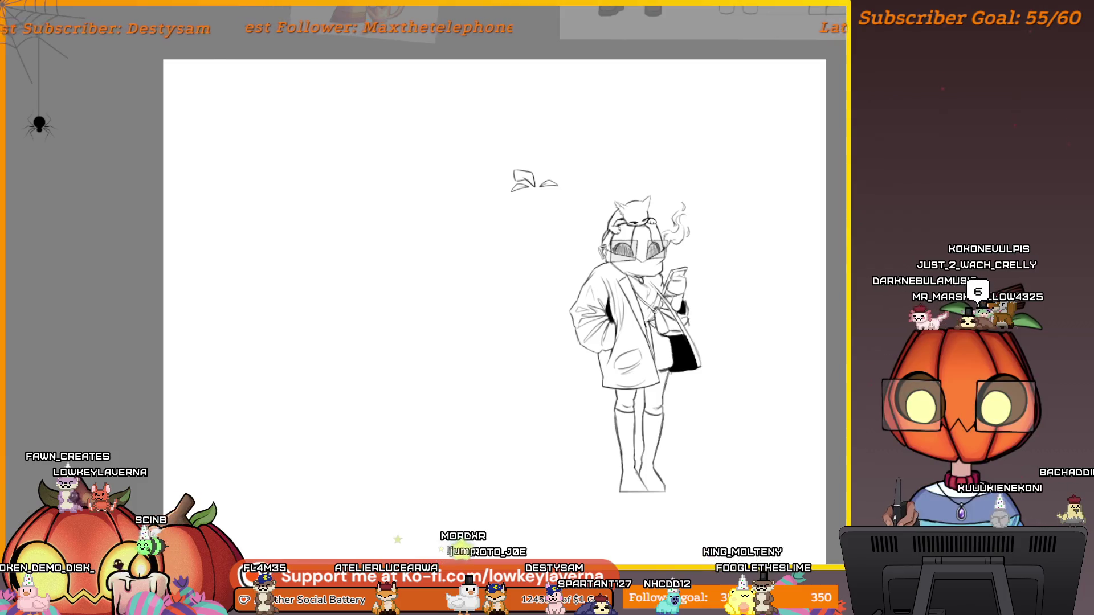
scroll(605, 265, up, 3)
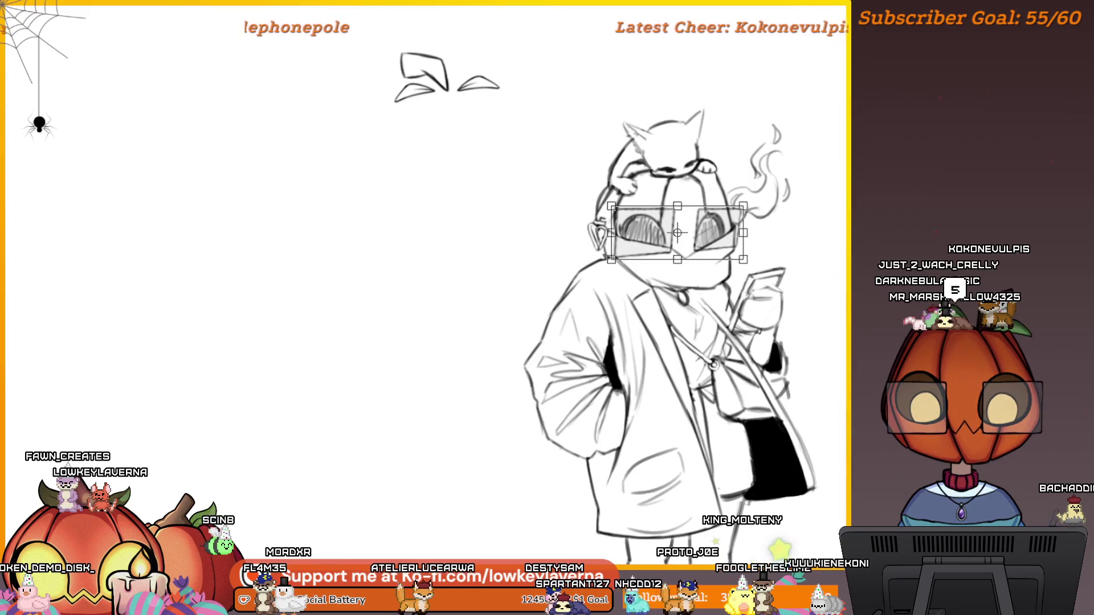
drag(610, 266, 611, 255)
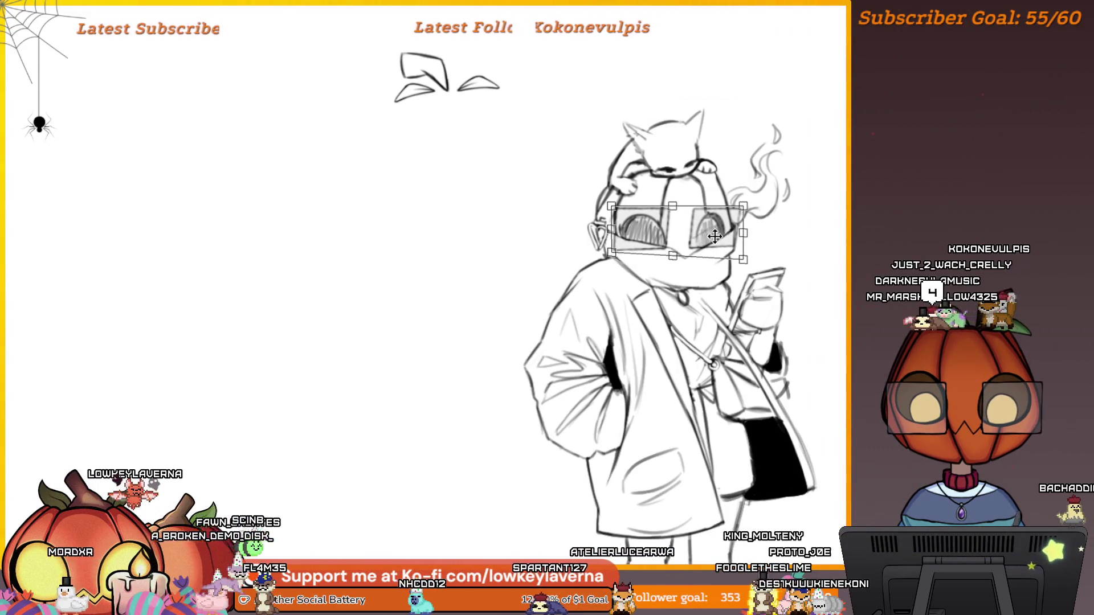
drag(721, 242, 725, 243)
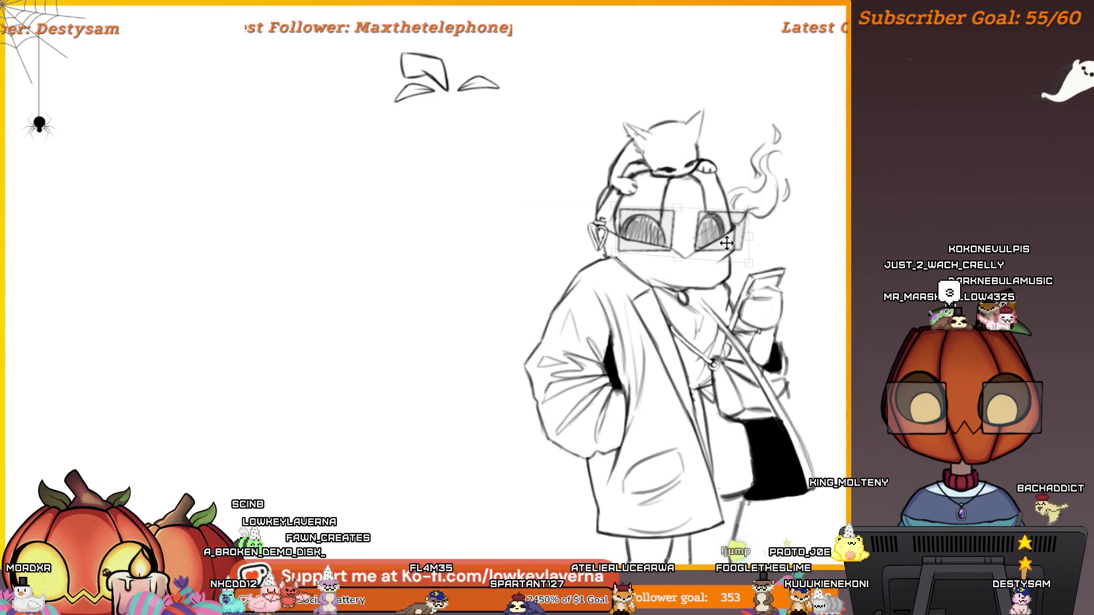
scroll(745, 240, down, 1)
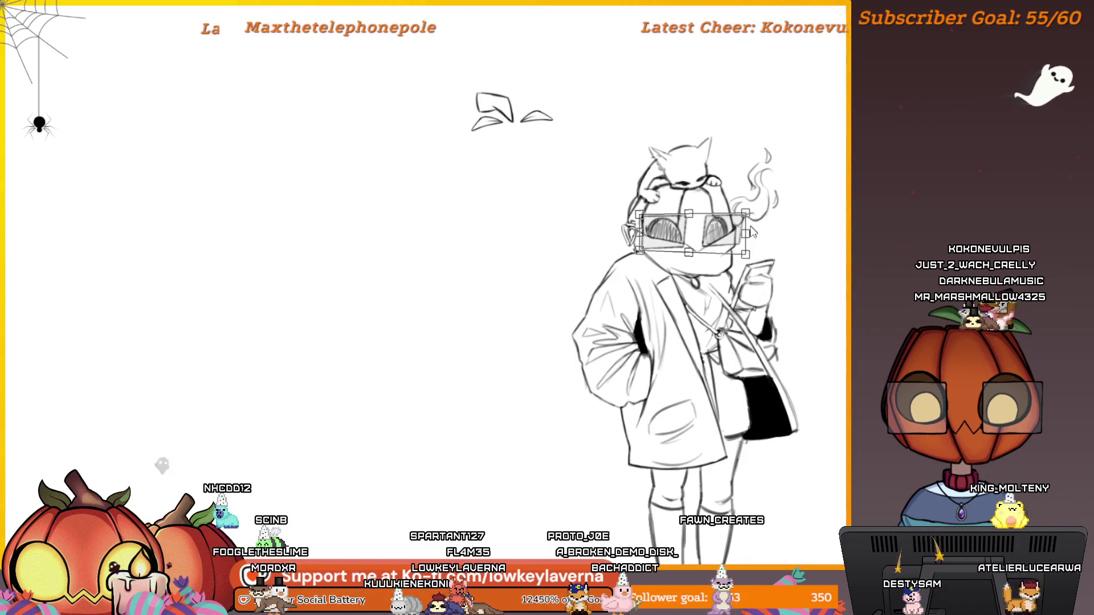
drag(733, 237, 728, 239)
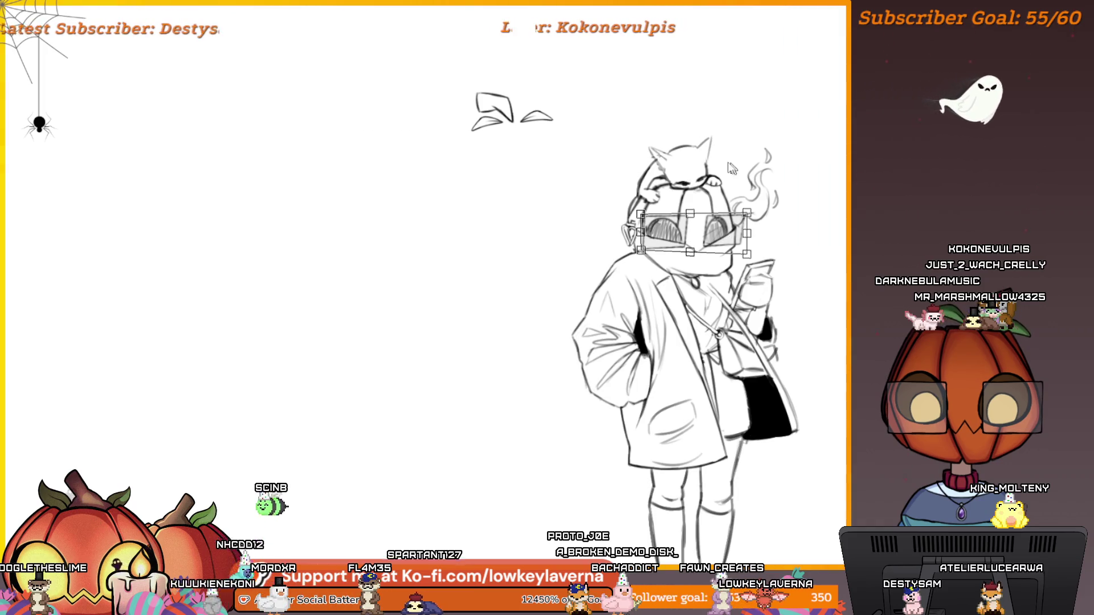
Step: Mirror the view and centre the drawing on the glasses to check them
scroll(696, 68, down, 2)
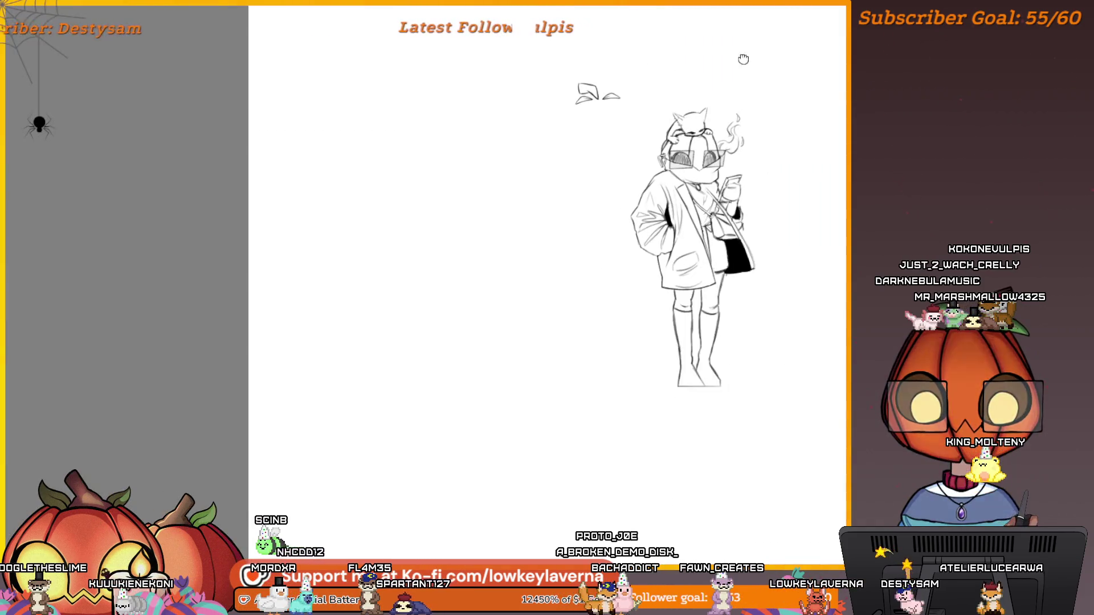
scroll(744, 59, up, 2)
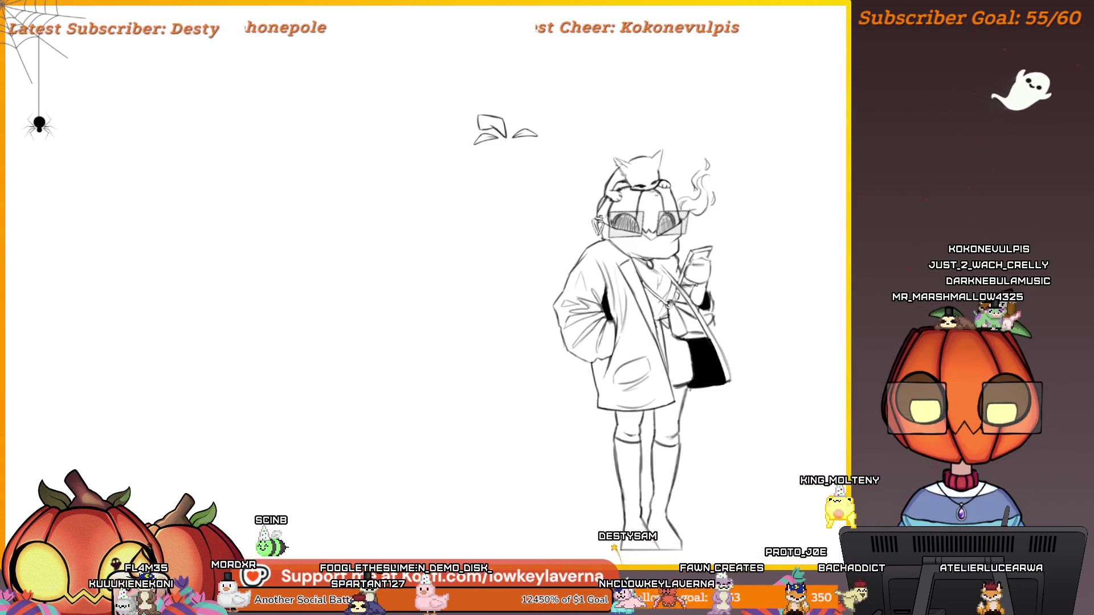
key(m)
drag(301, 284, 683, 263)
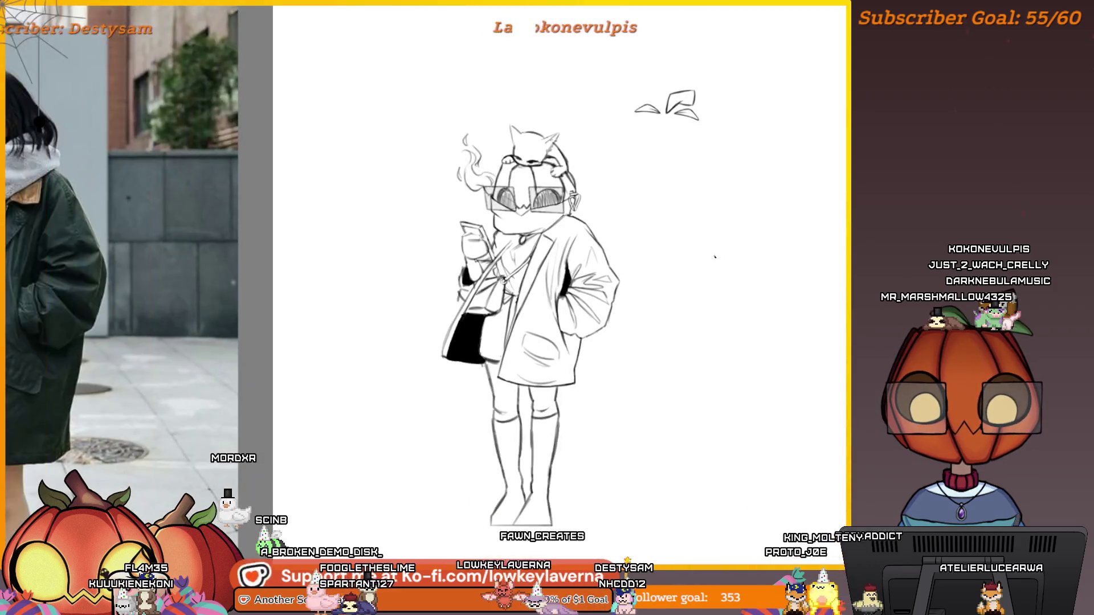
Step: Zoom in closely on the glasses, then fit the whole drawing back in view
scroll(527, 211, up, 3)
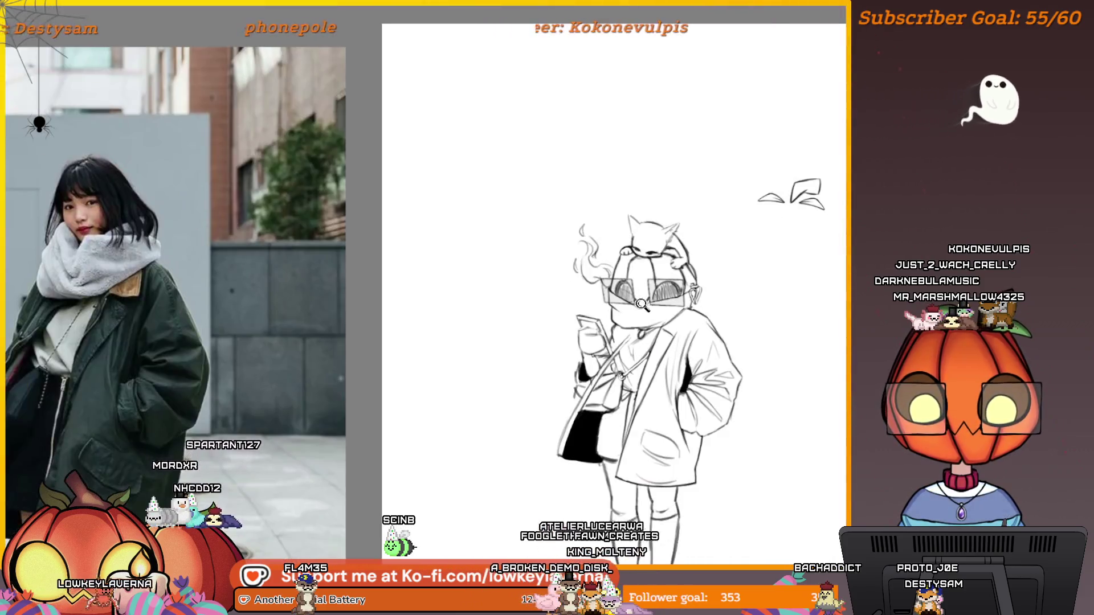
drag(642, 304, 682, 228)
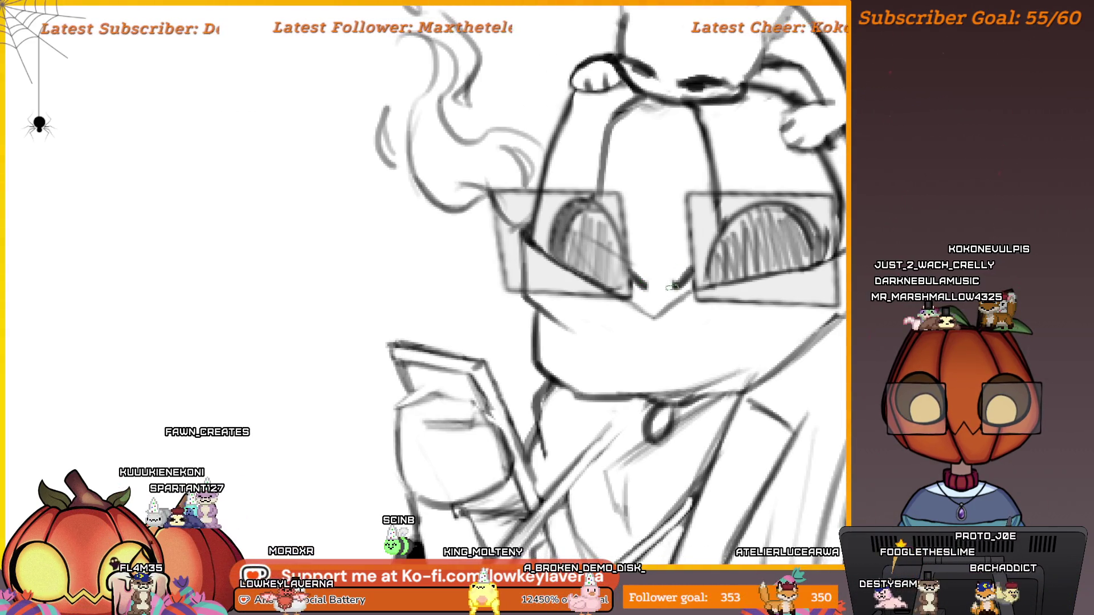
key(ctrl+0)
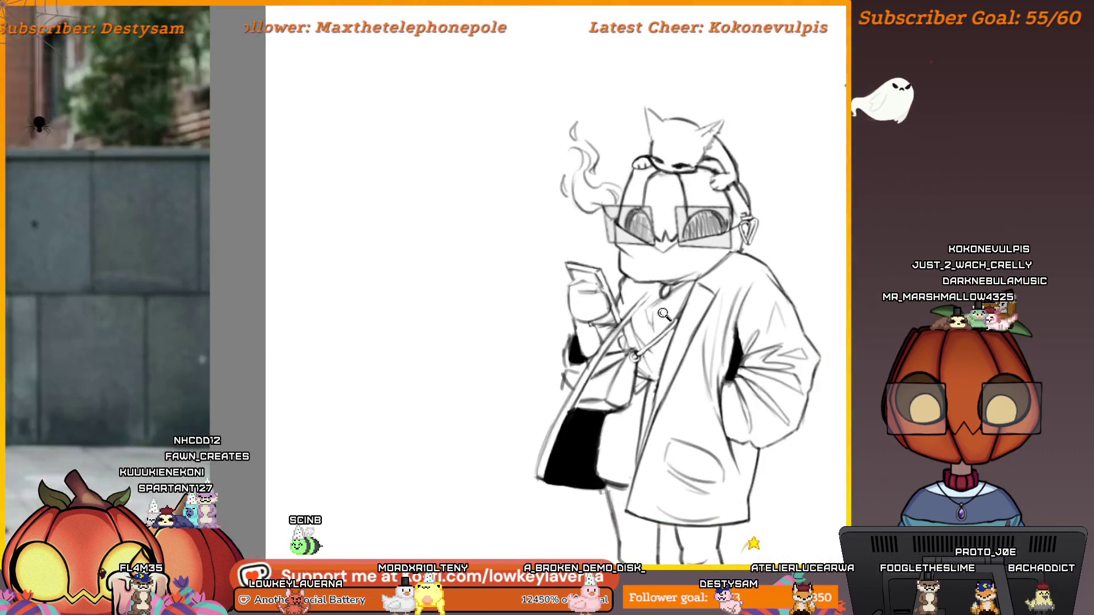
Step: Centre the drawing and toggle the horizontal flip to compare, ending unmirrored
key(h)
drag(313, 303, 828, 280)
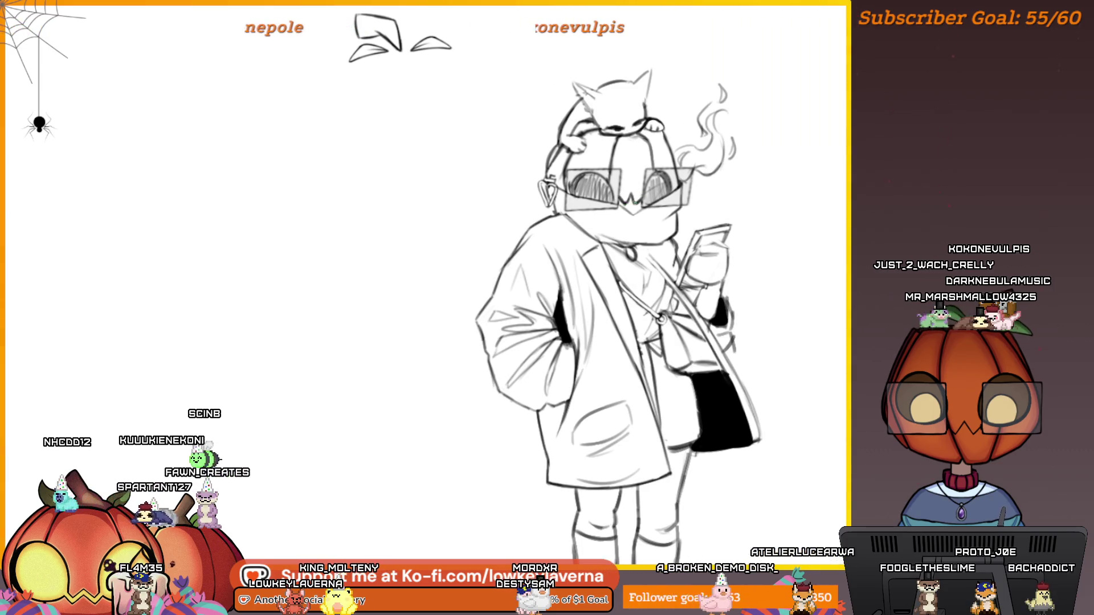
scroll(717, 228, down, 5)
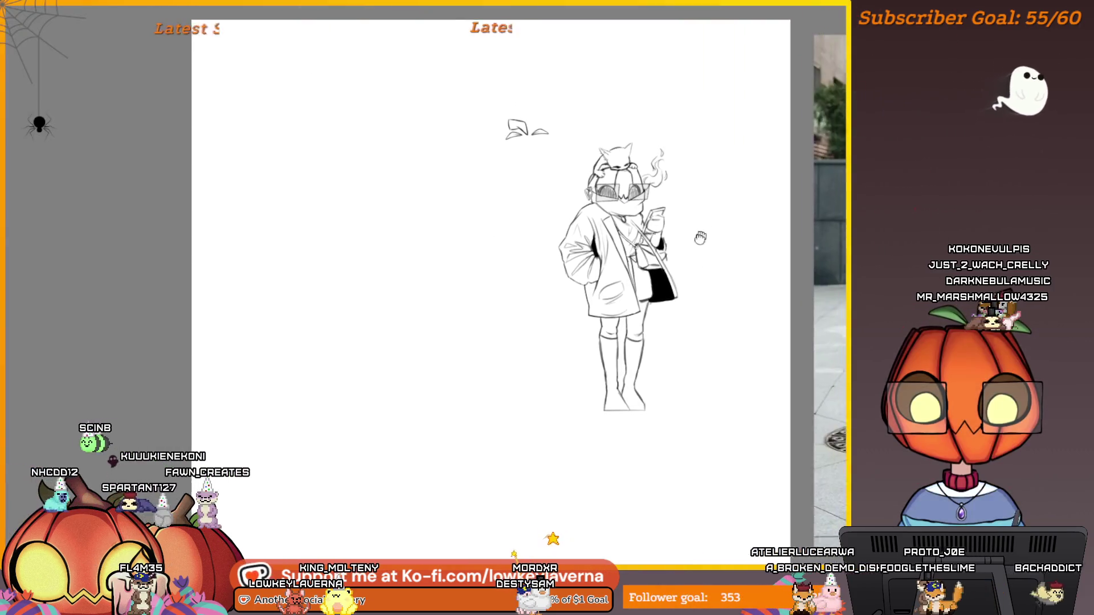
key(h)
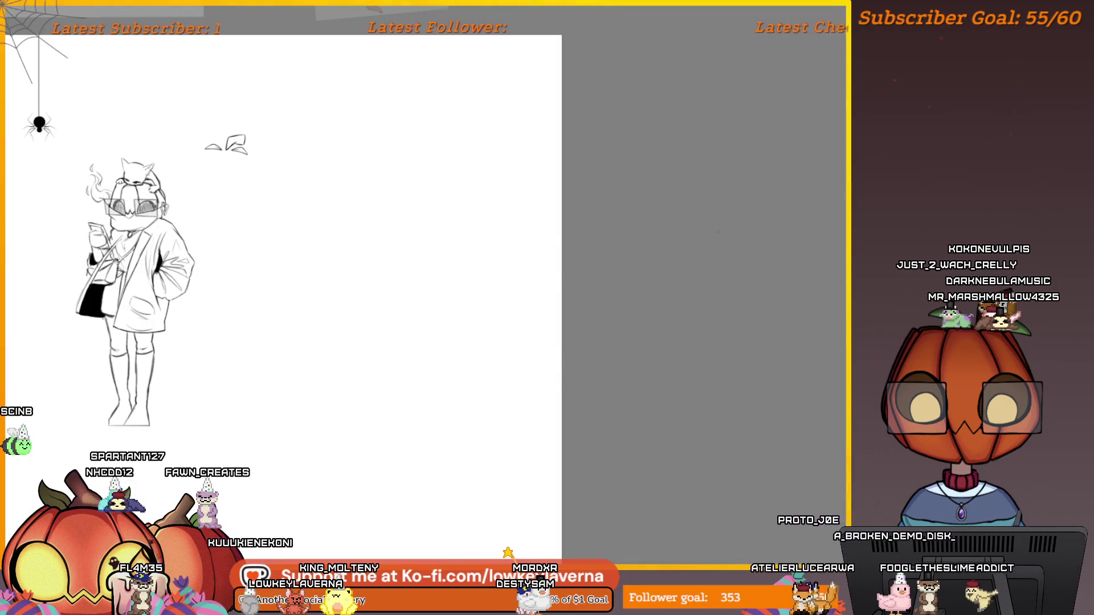
key(h)
key(h)
scroll(681, 362, up, 3)
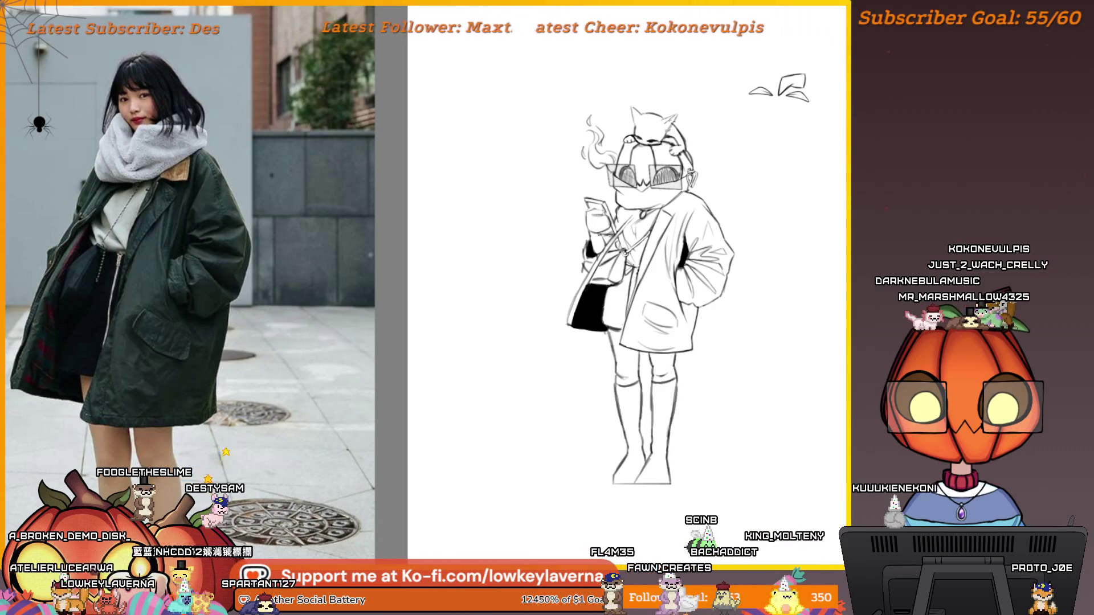
Step: Pan the view toward the character's head
drag(733, 204, 713, 233)
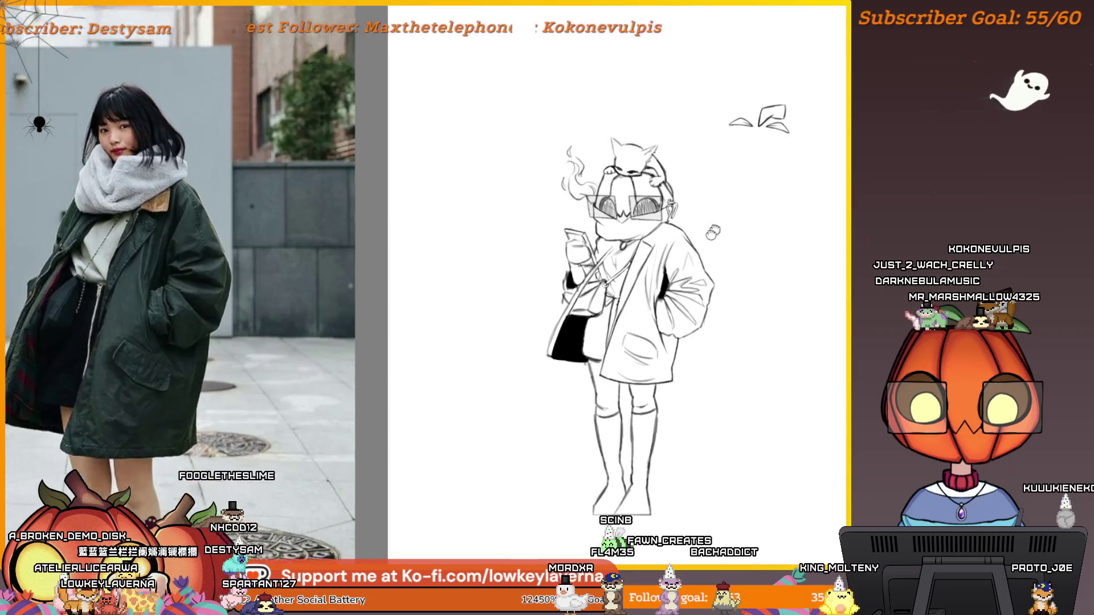
Step: Lasso the leaf sketch, rotate it about 30 degrees, and move it down onto the head
scroll(713, 232, up, 5)
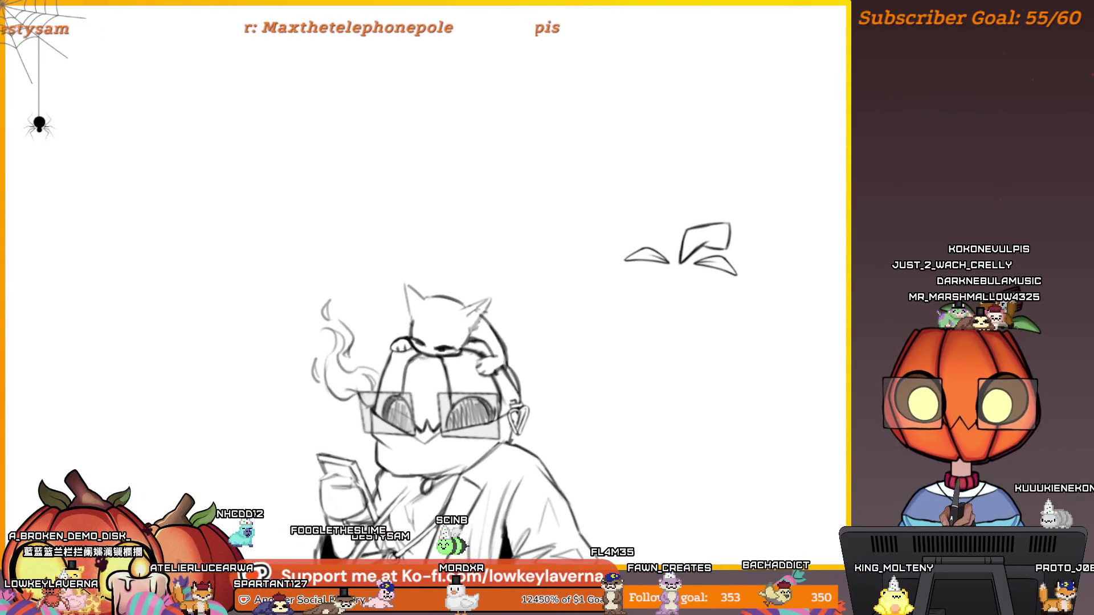
drag(706, 340, 643, 352)
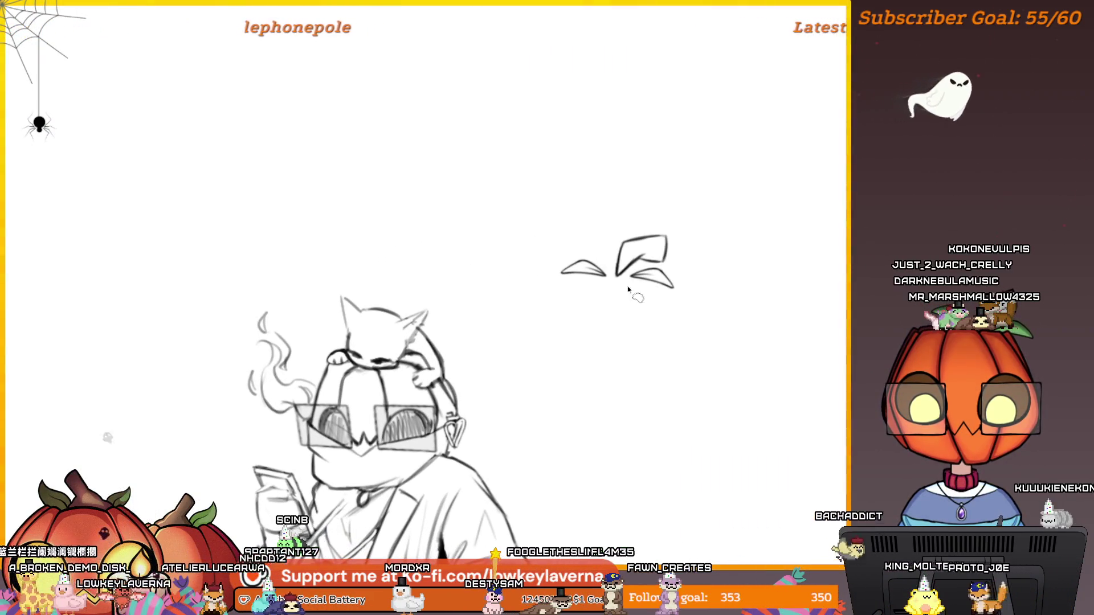
drag(576, 315, 607, 296)
mouse_move(641, 251)
mouse_down()
mouse_move(763, 258)
mouse_move(641, 246)
mouse_up()
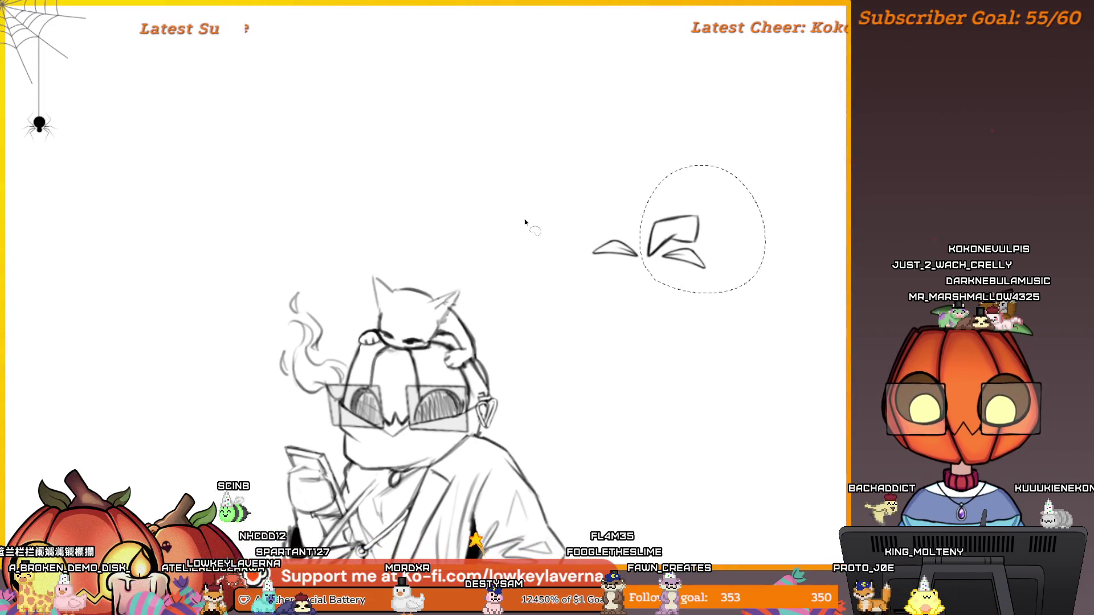
key(ctrl+t)
drag(788, 208, 787, 253)
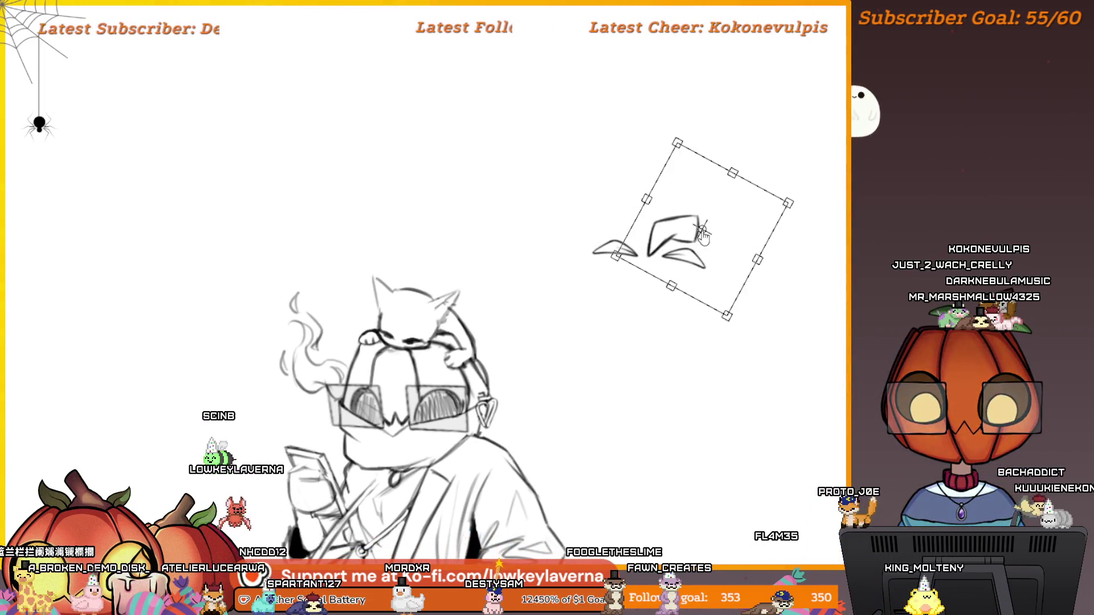
key(ctrl+z)
key(Escape)
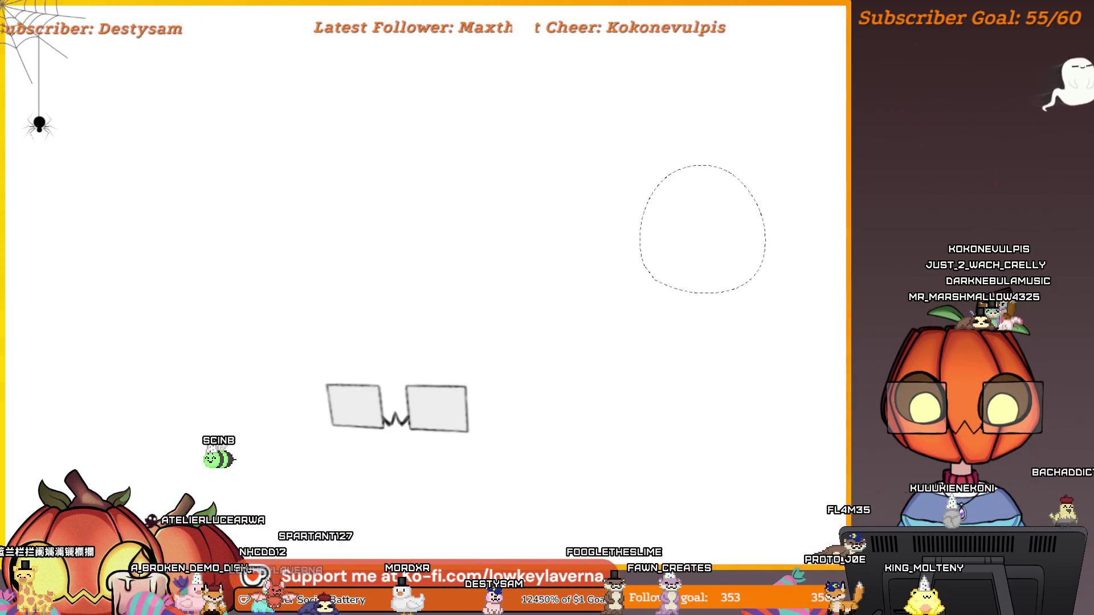
key(ctrl+t)
drag(806, 247, 778, 294)
mouse_move(708, 257)
mouse_down()
mouse_move(642, 339)
mouse_move(554, 359)
mouse_move(785, 337)
mouse_up()
scroll(537, 350, up, 1)
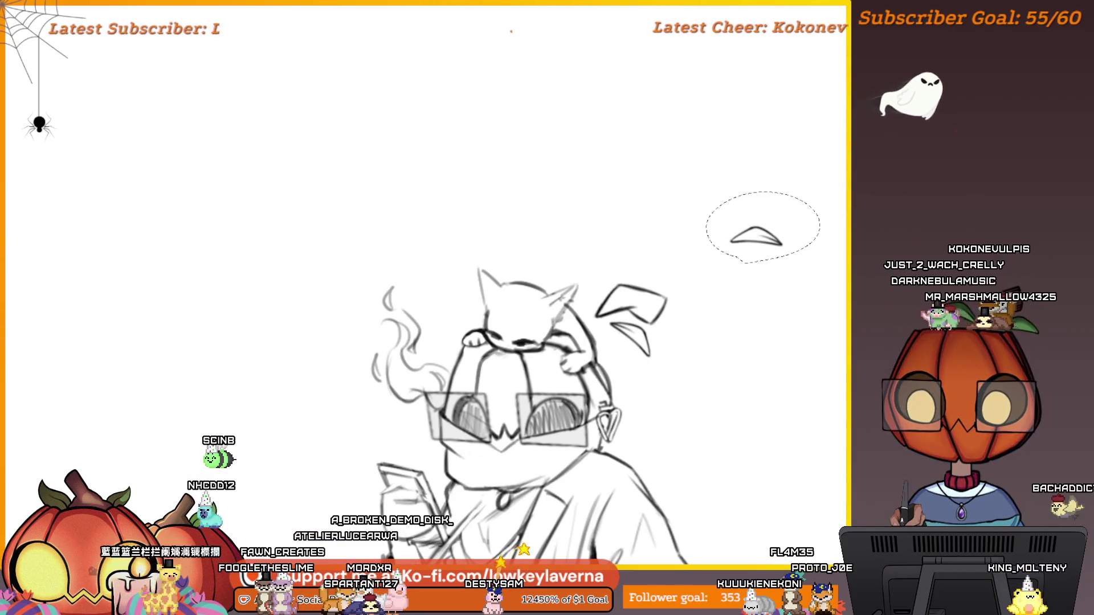
Step: Move the small leaf onto the cat's head, rotated near-vertical, and commit it
key(ctrl+t)
mouse_move(758, 231)
mouse_down()
mouse_move(772, 239)
mouse_move(586, 251)
mouse_up()
drag(666, 216, 681, 268)
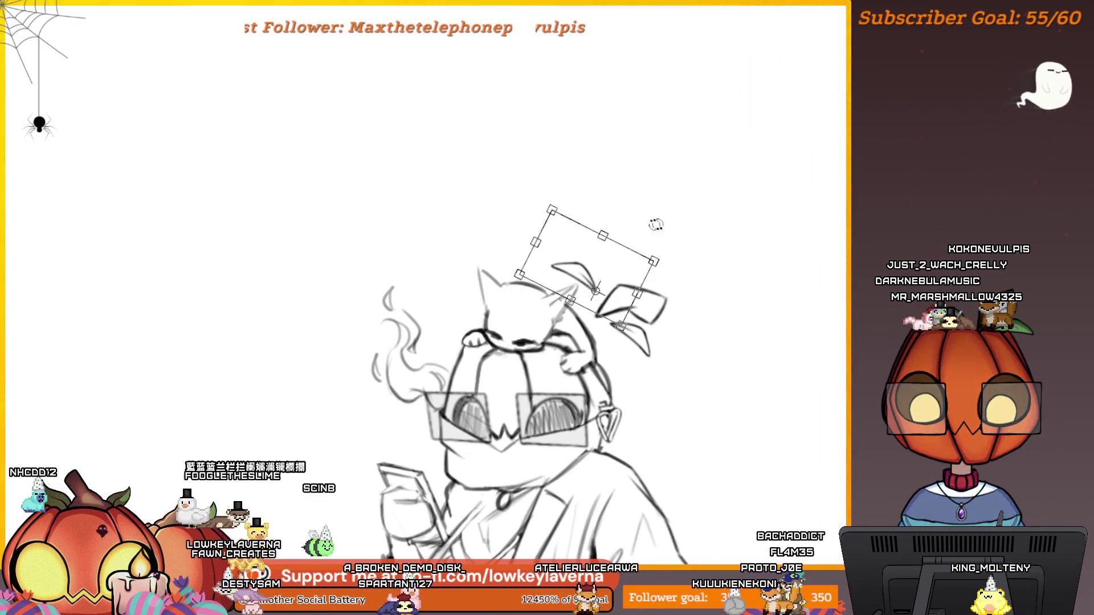
drag(654, 224, 684, 259)
drag(608, 248, 596, 266)
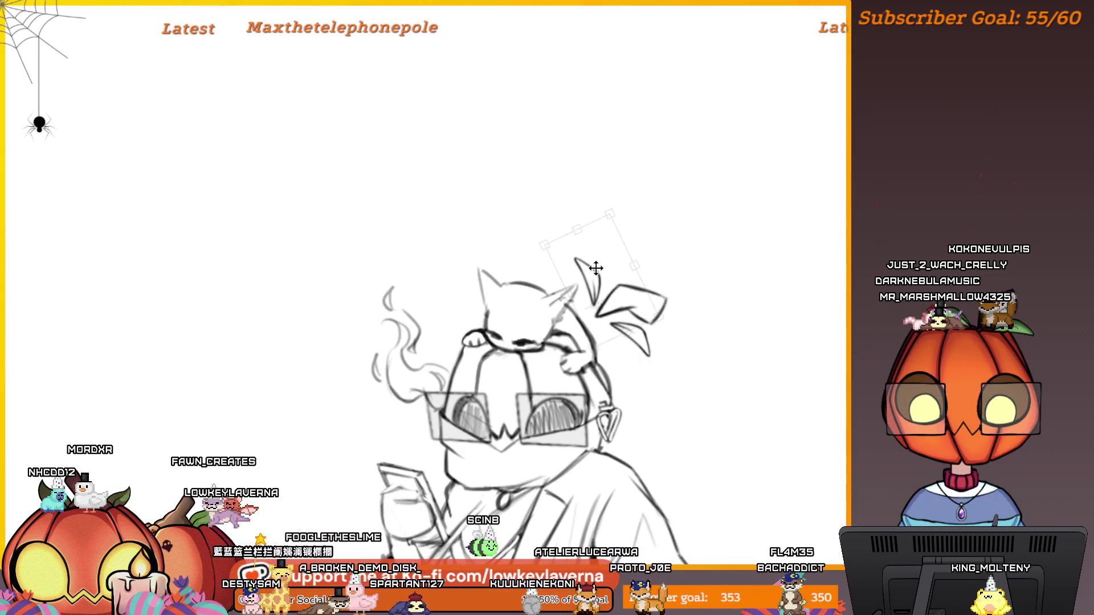
scroll(664, 248, down, 1)
scroll(664, 248, down, 2)
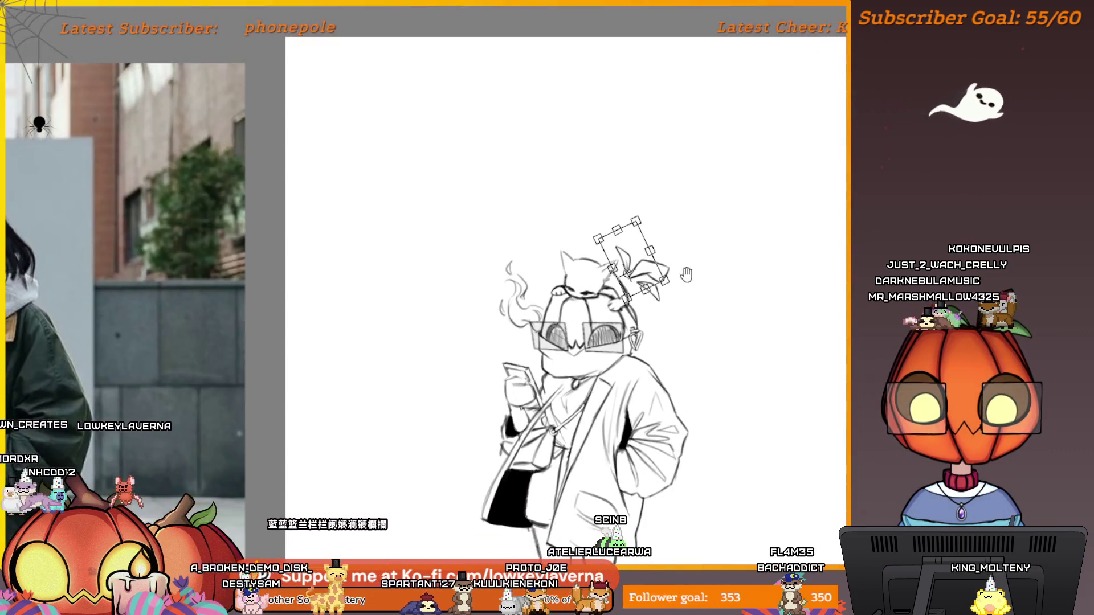
key(Return)
scroll(638, 257, up, 3)
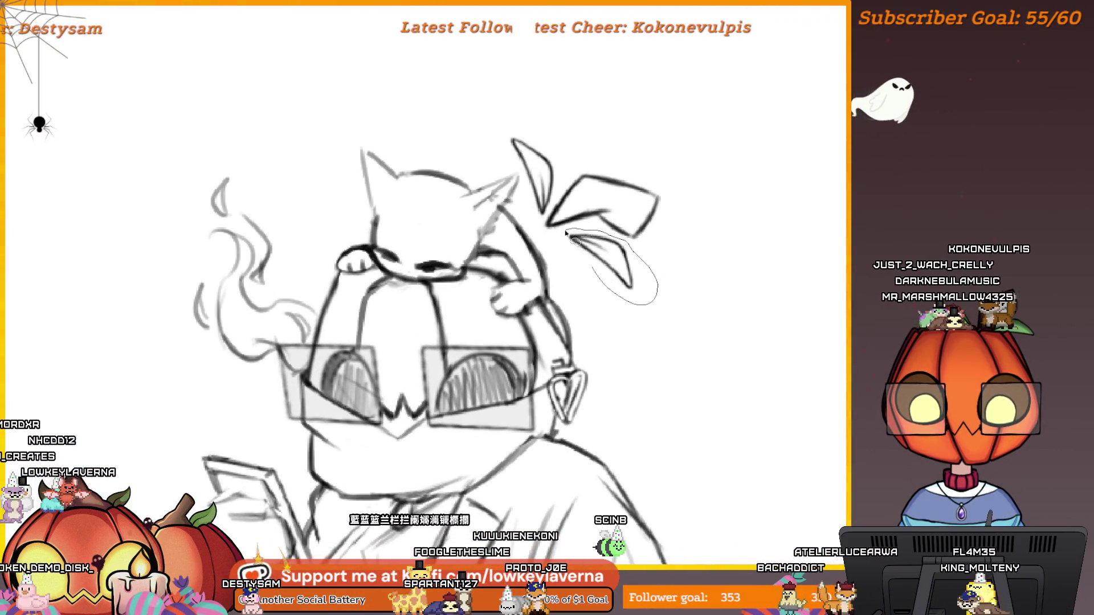
Step: Transform the ear leaf piece and commit it in place
key(ctrl+t)
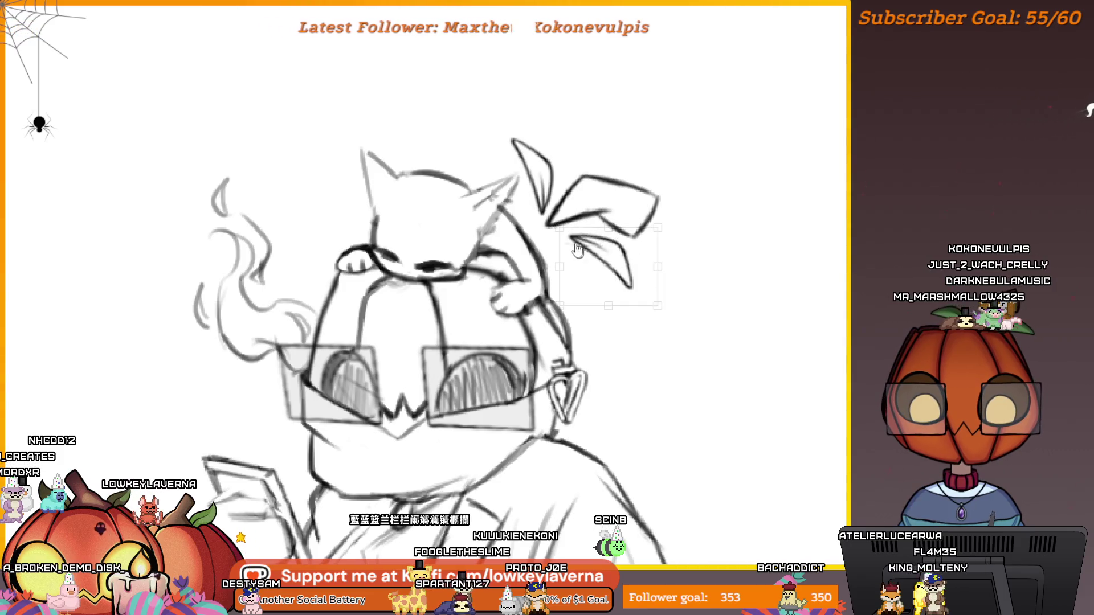
scroll(650, 213, down, 3)
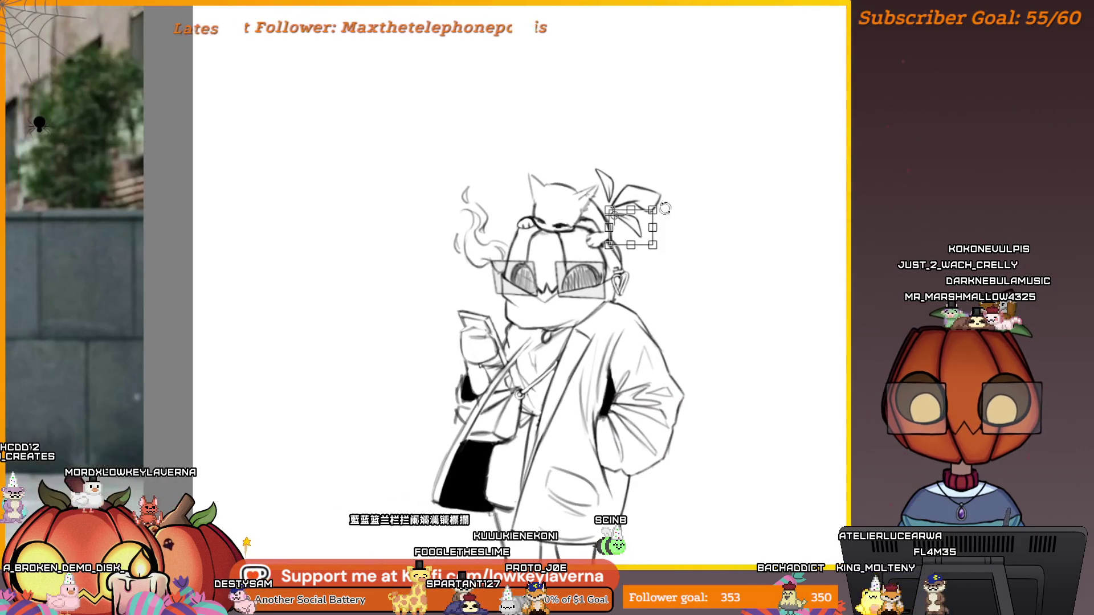
key(Return)
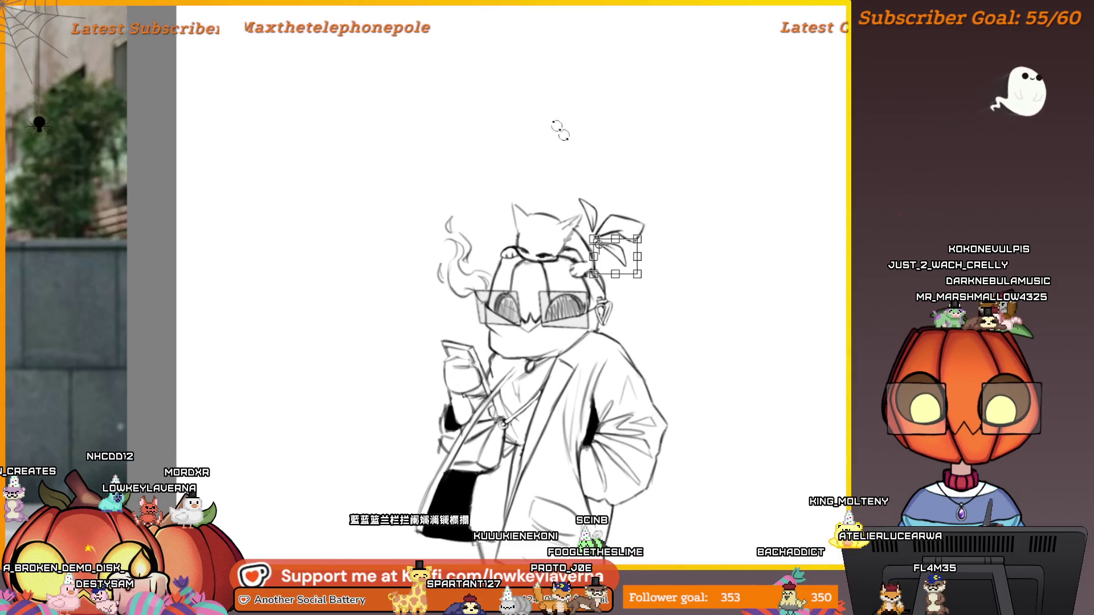
scroll(681, 208, down, 2)
mouse_move(680, 207)
mouse_down()
mouse_move(665, 210)
mouse_move(658, 166)
mouse_up()
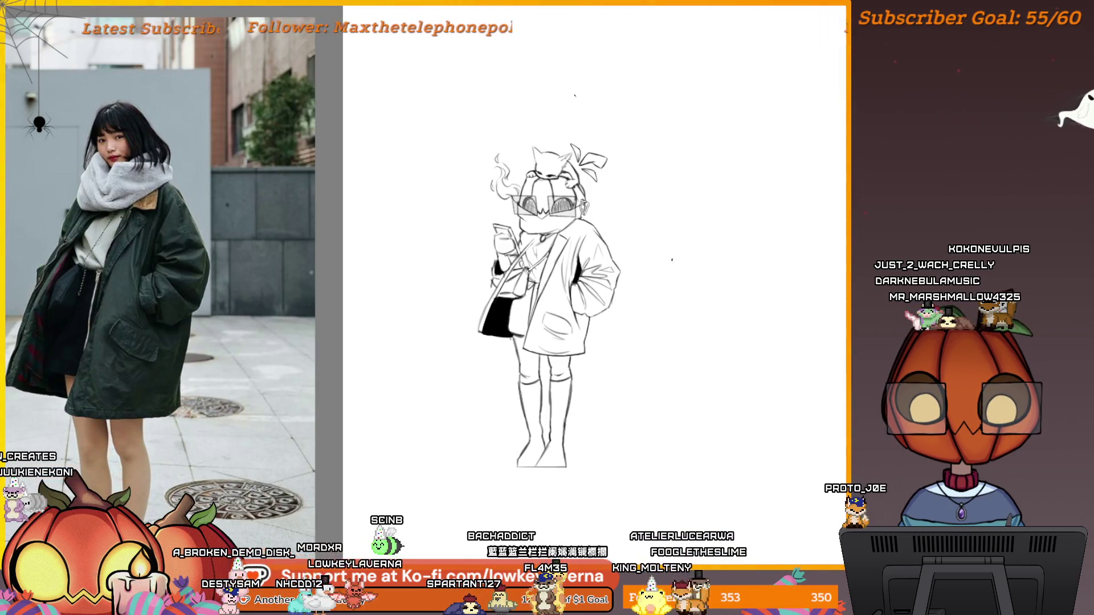
click(559, 213)
scroll(717, 254, down, 5)
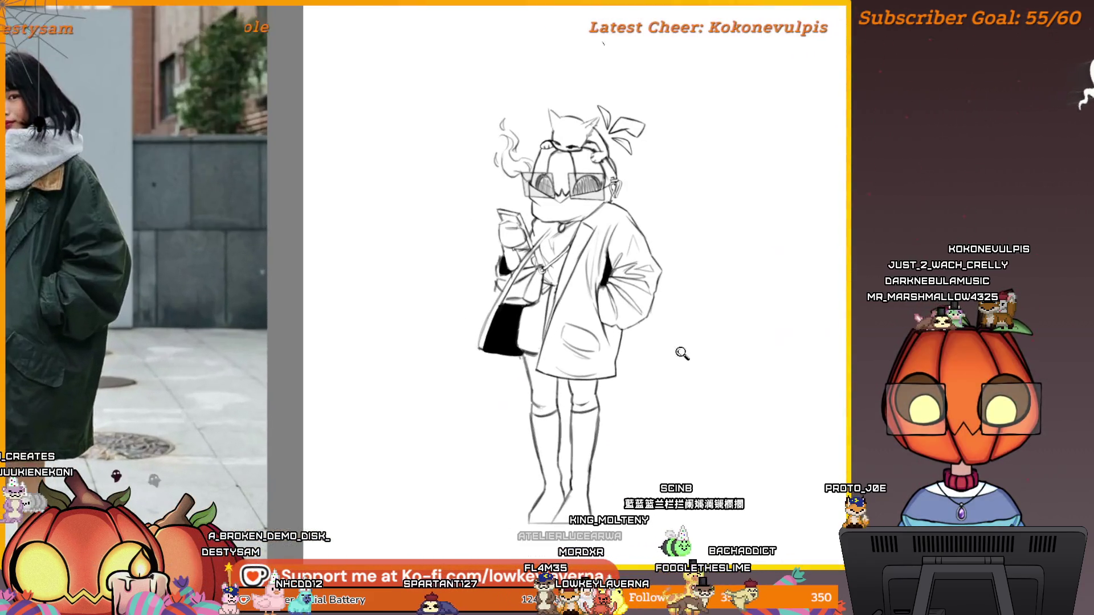
drag(734, 385, 678, 386)
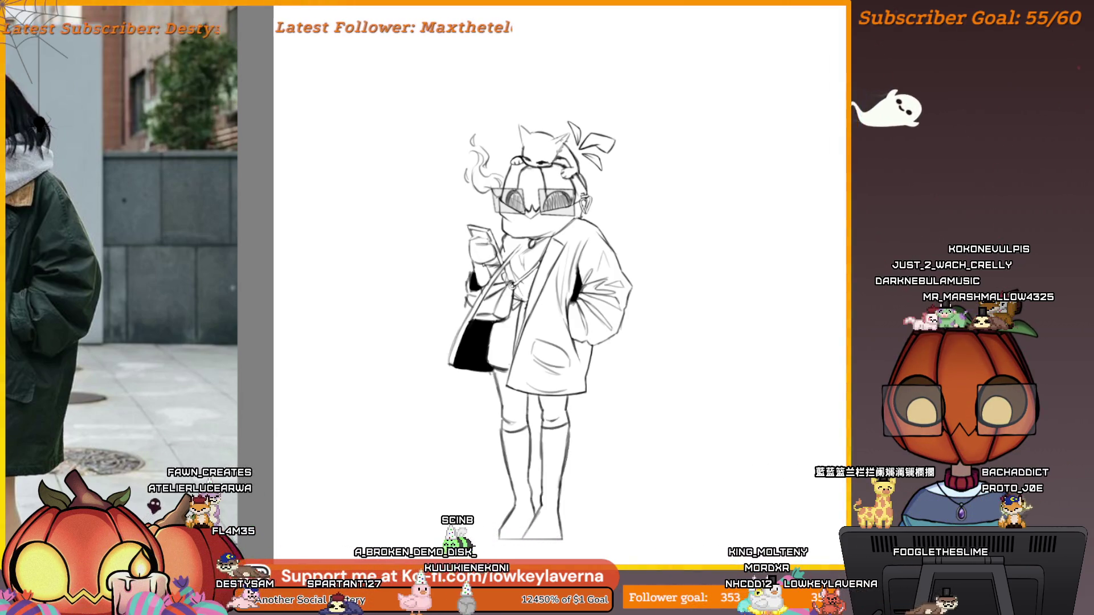
key(h)
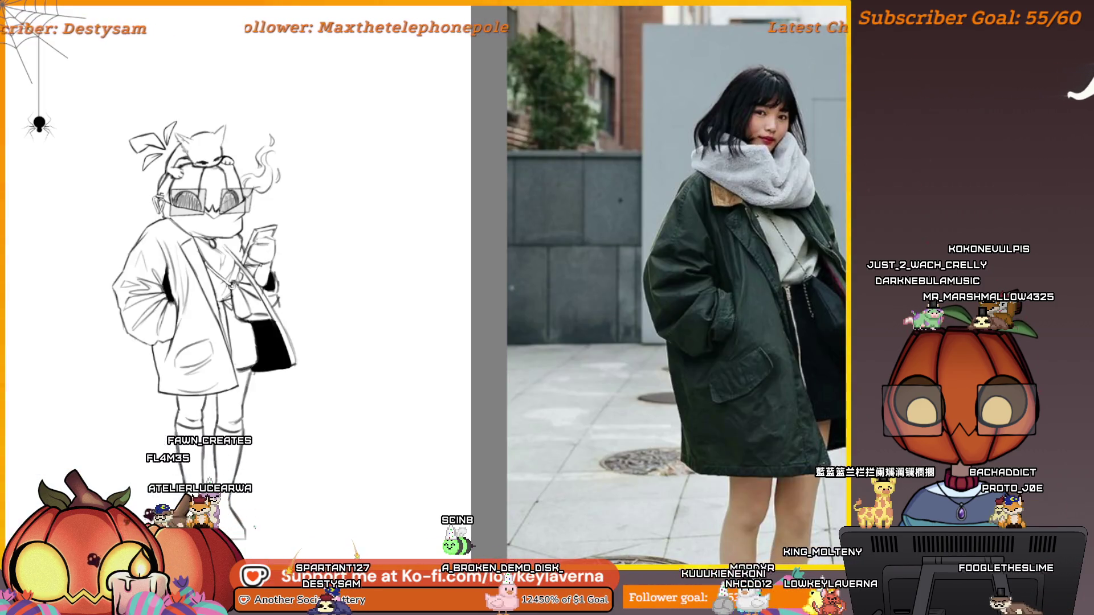
key(h)
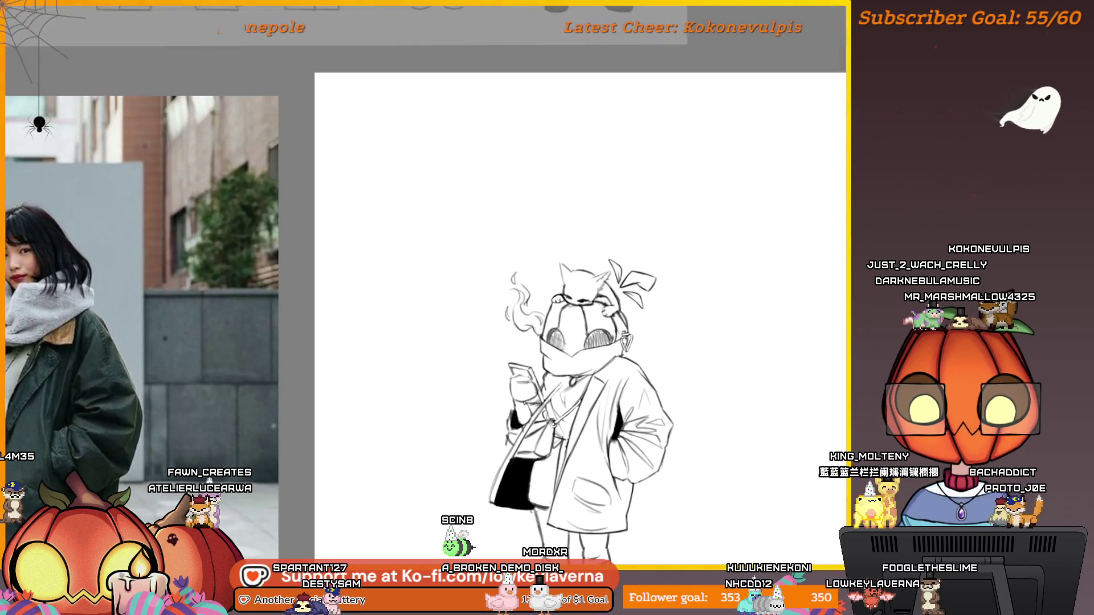
Step: Add an extra curling stroke to the smoke's right, then lasso-select the smoke wisps
scroll(542, 283, up, 5)
scroll(536, 319, up, 2)
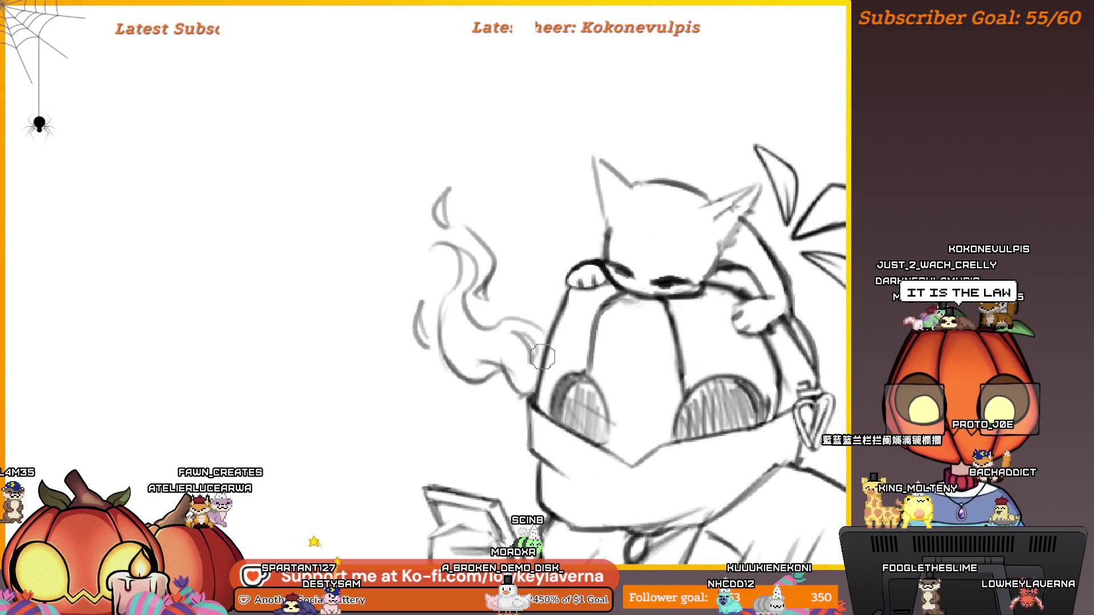
drag(525, 329, 546, 315)
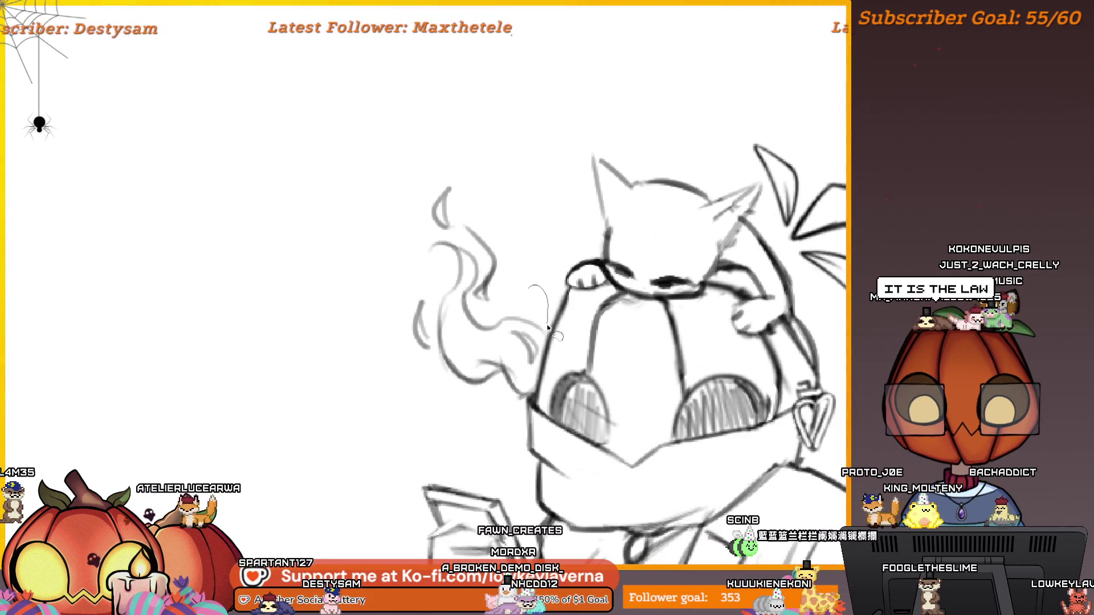
drag(393, 140, 546, 297)
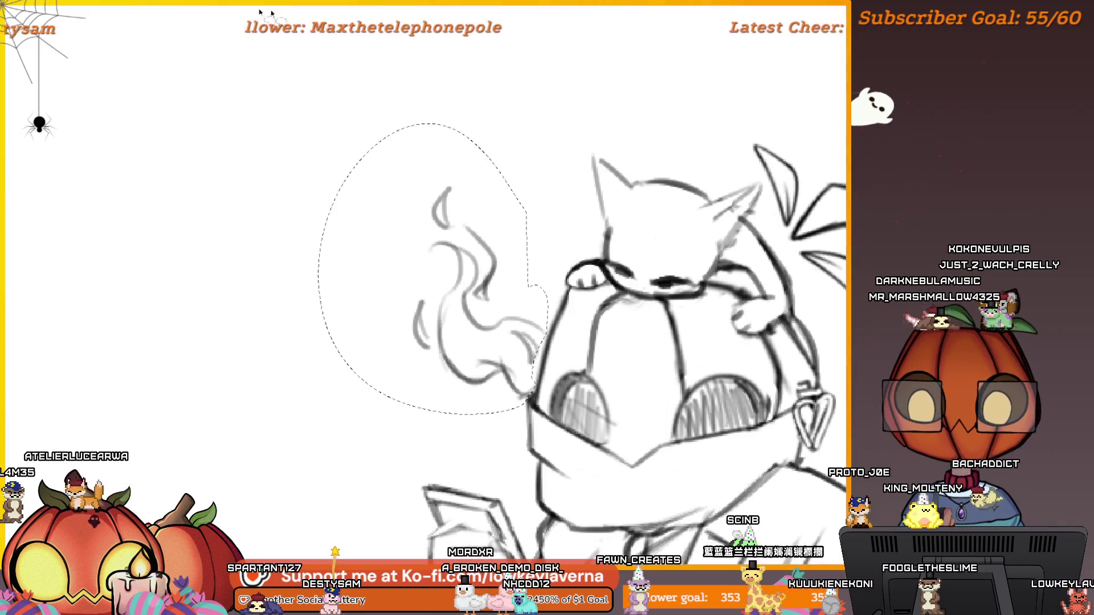
Step: Free-transform the selected smoke into an upright shape beside the head and commit it
key(ctrl+t)
key(ctrl+0)
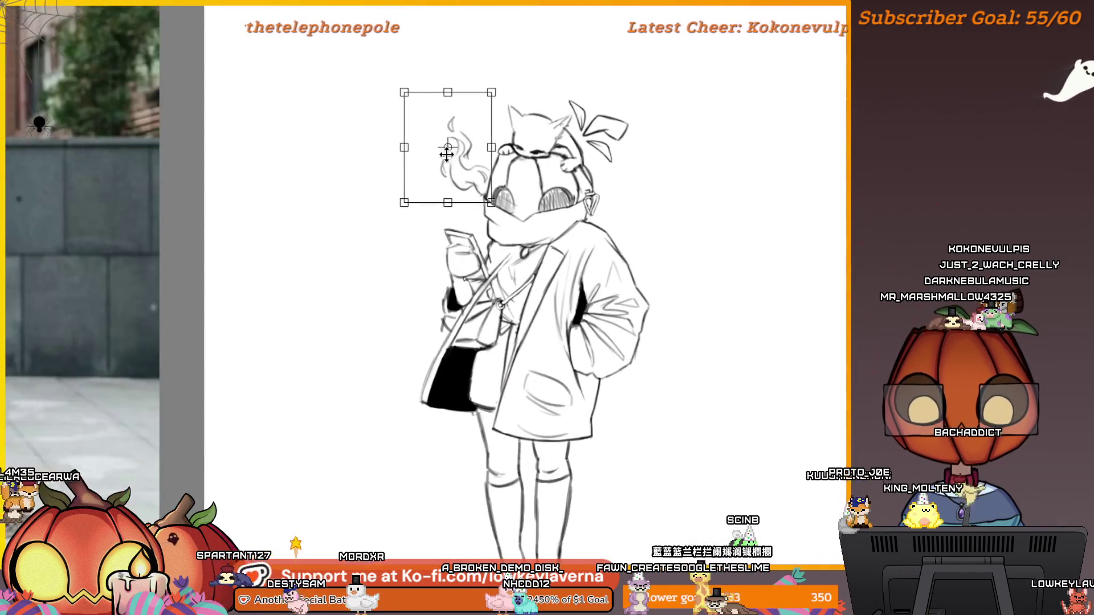
drag(469, 141, 456, 135)
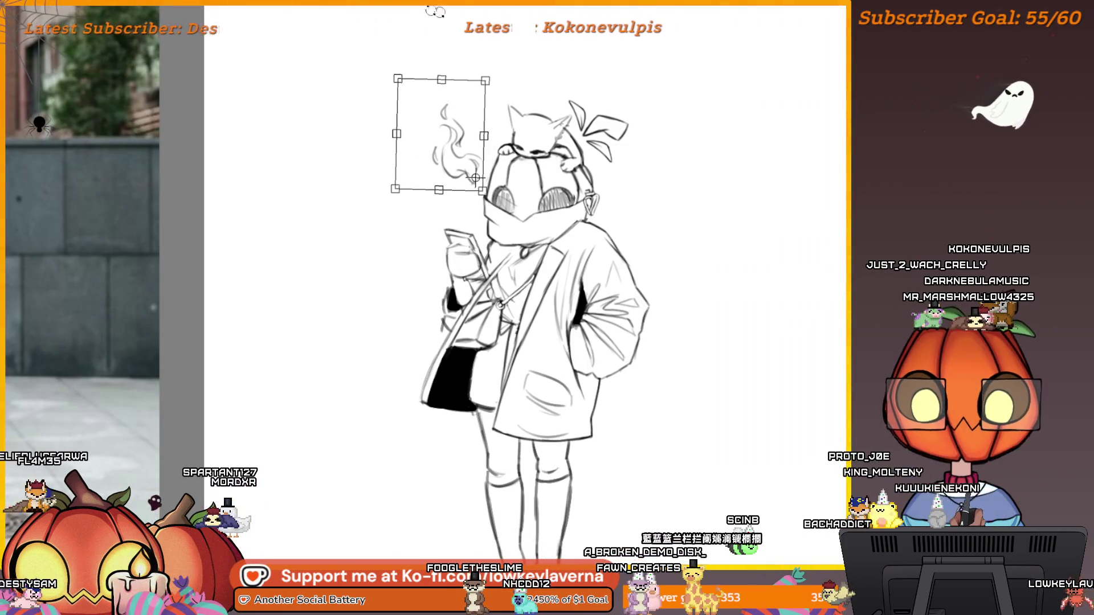
key(Return)
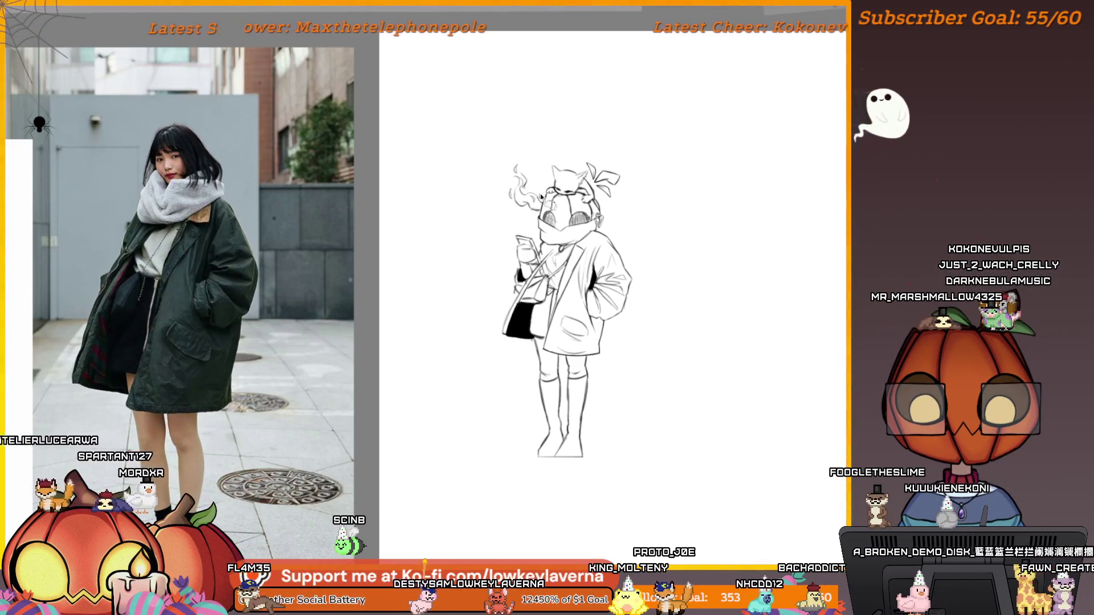
Step: Lasso the smoke, flip it horizontally, and commit it on the head's right side
mouse_move(509, 214)
mouse_down()
mouse_move(515, 150)
mouse_move(536, 217)
mouse_move(639, 208)
mouse_move(678, 186)
mouse_move(627, 208)
mouse_up()
key(ctrl+t)
right_click(518, 164)
click(583, 275)
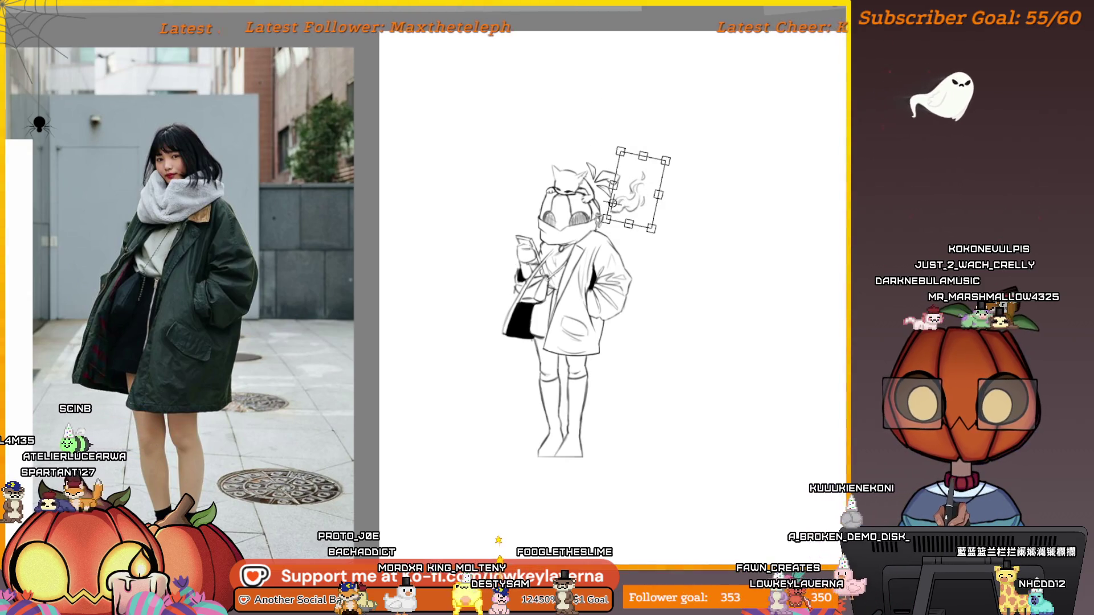
key(Return)
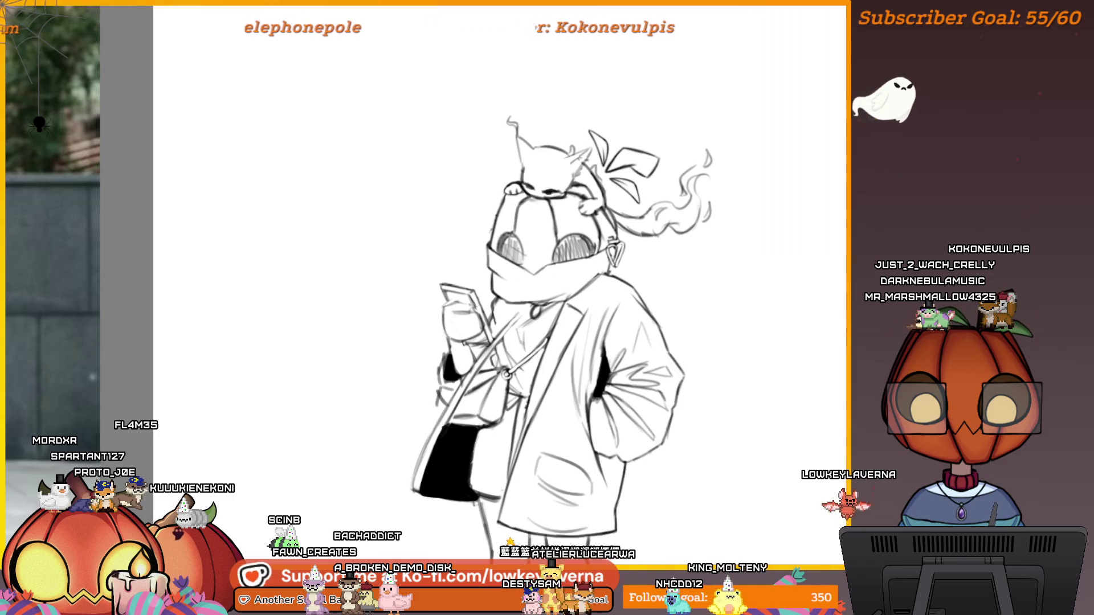
Step: Zoom out to show the whole figure with the glasses over the eyes
scroll(600, 153, down, 2)
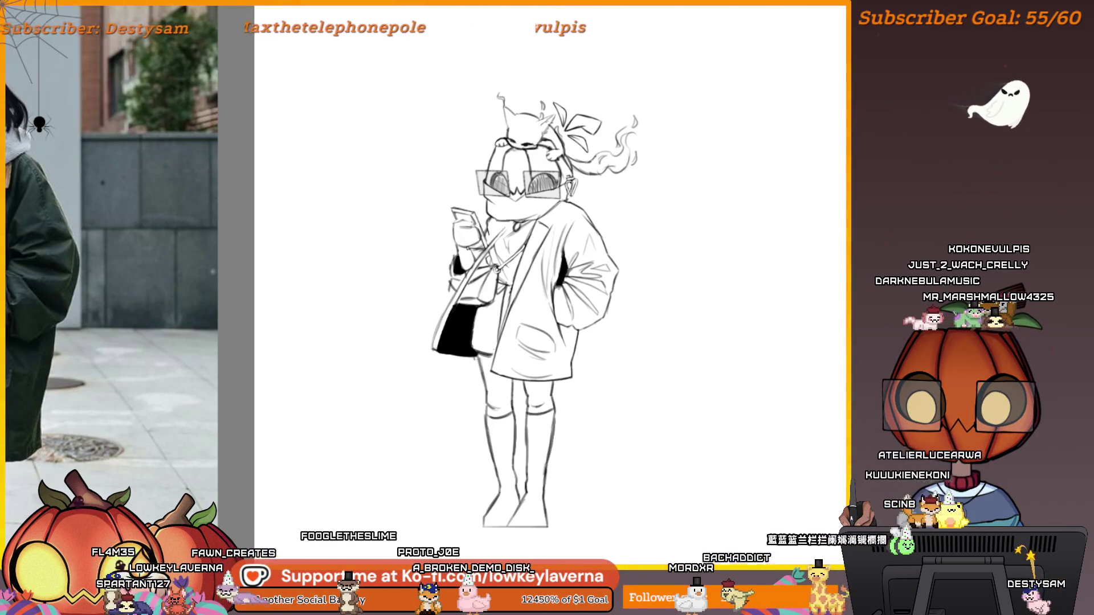
alt+click(650, 355)
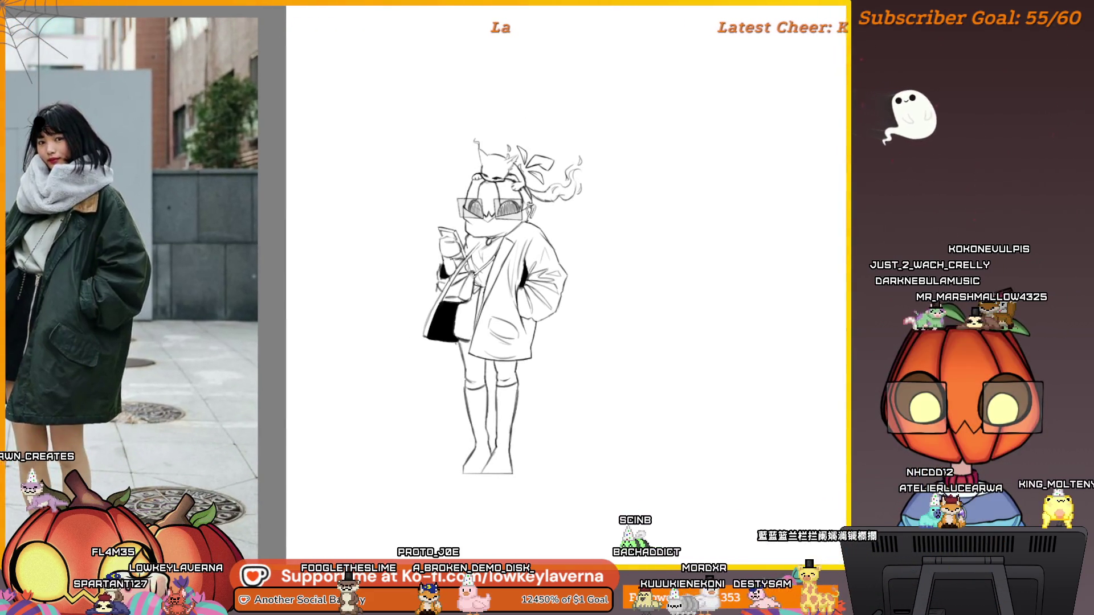
Step: Toggle visibility of the line art and second character sketch to compare them
key(ctrl+z)
key(ctrl+z)
key(ctrl+shift+z)
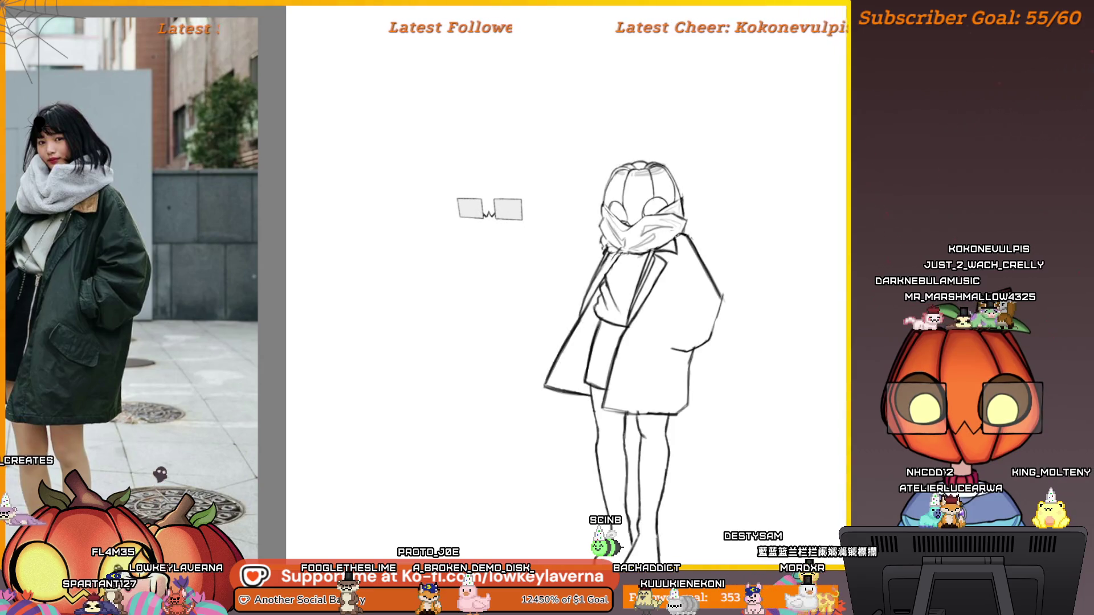
key(ctrl+z)
key(ctrl+shift+z)
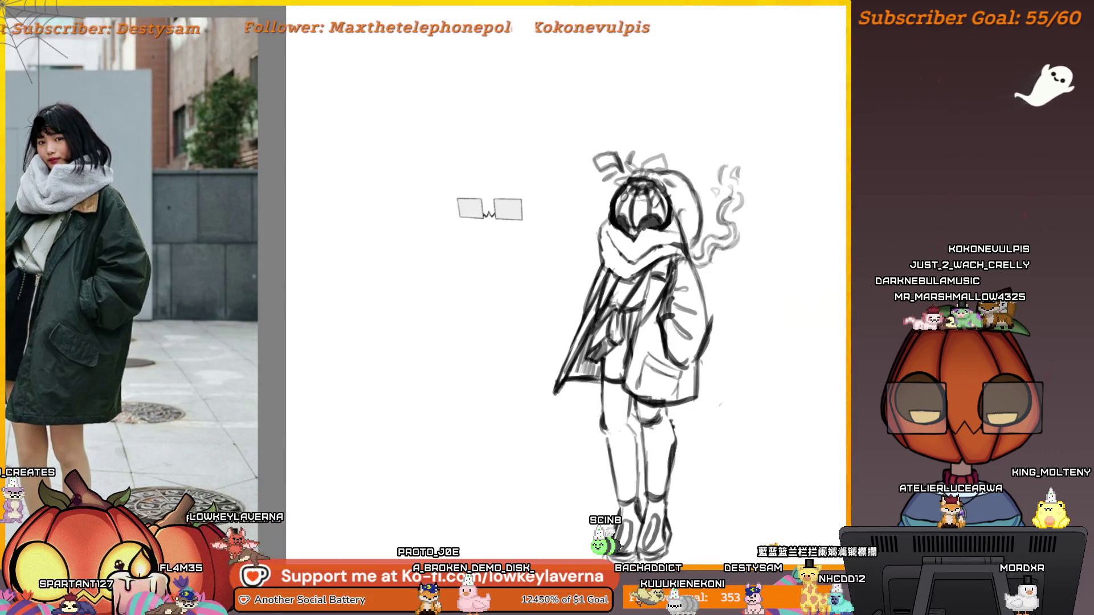
key(ctrl+z)
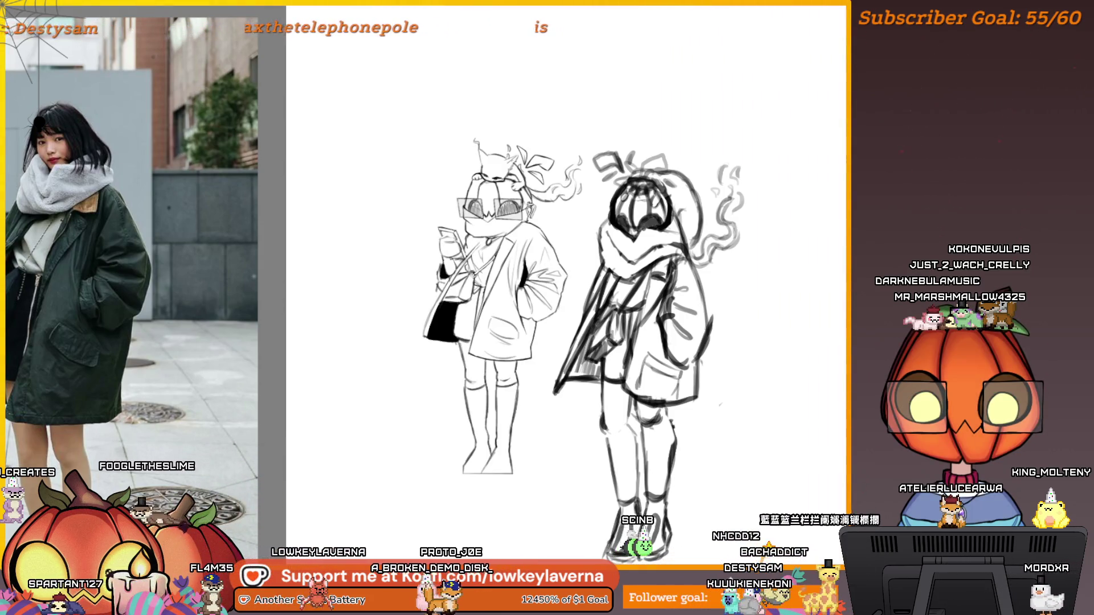
key(ctrl+z)
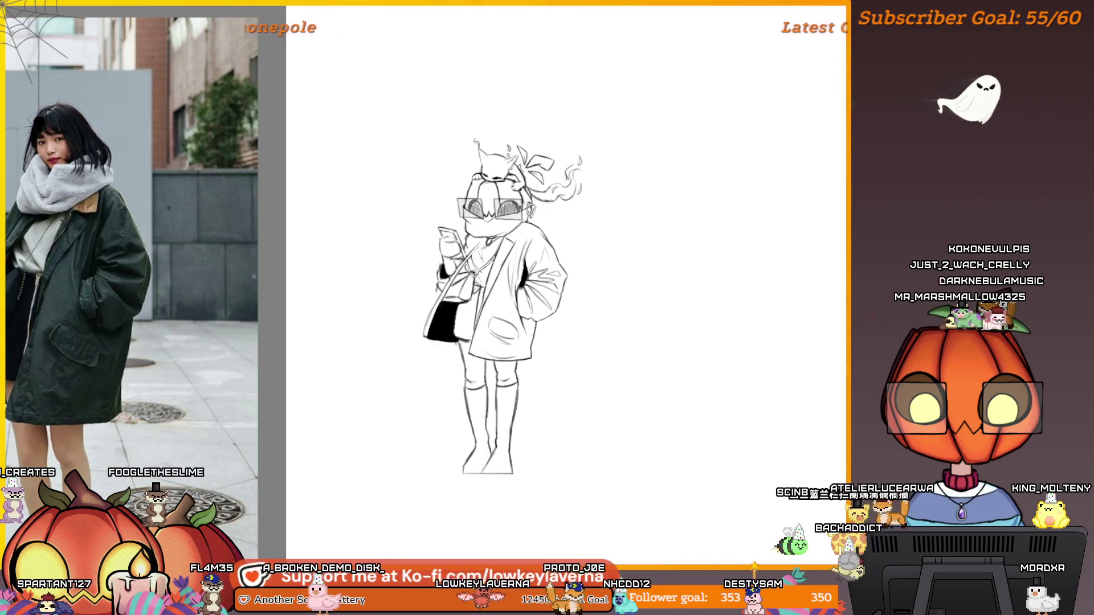
key(ctrl+shift+z)
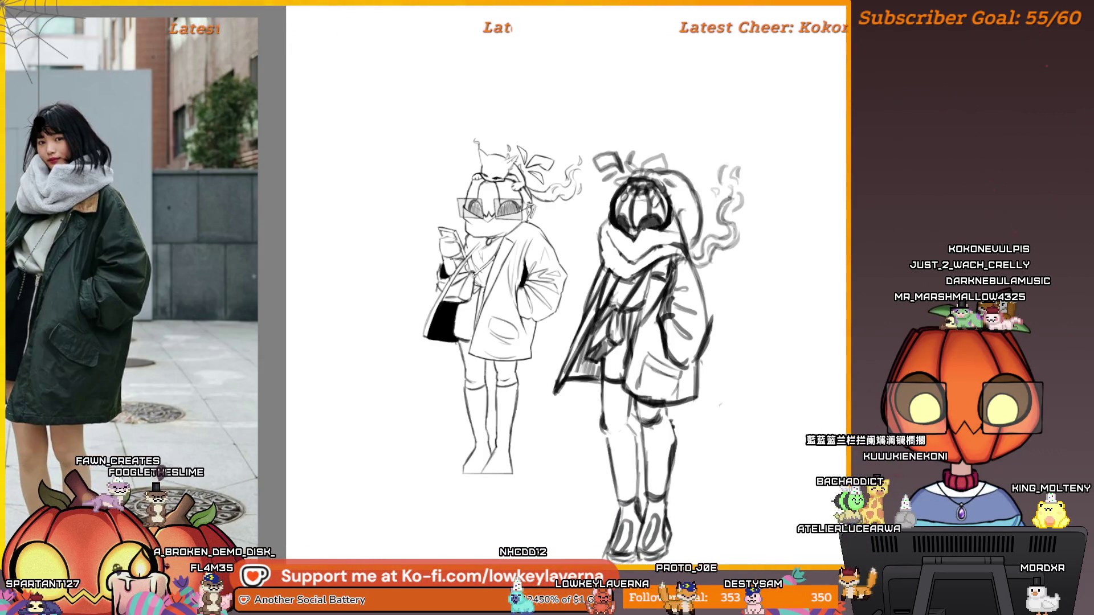
Step: Hide the rough sketch beneath and bring back the finished line art
key(ctrl+z)
key(ctrl+z)
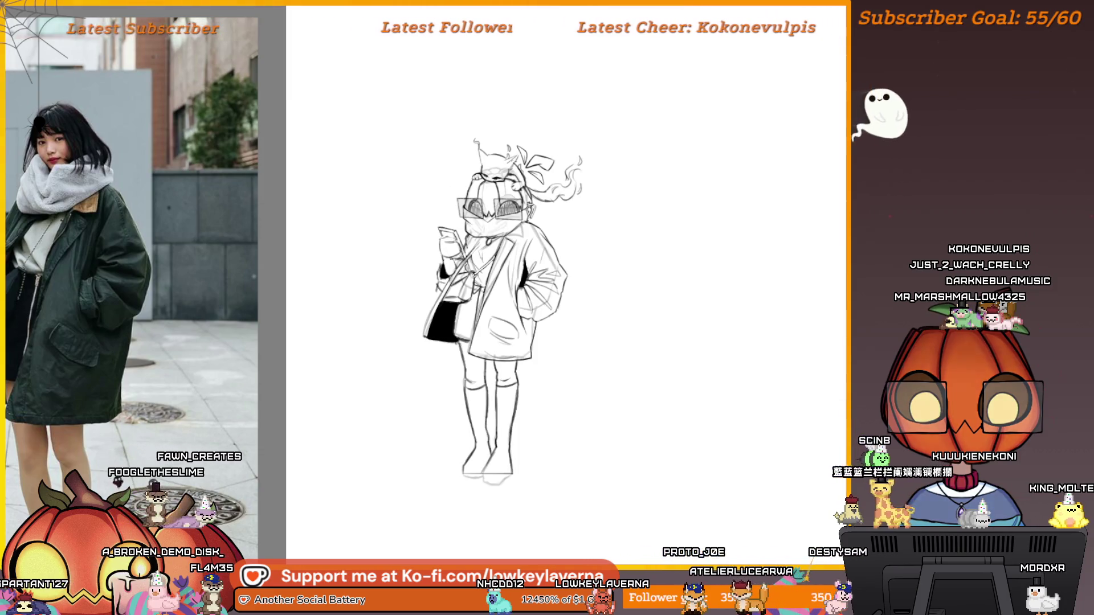
key(ctrl+z)
key(ctrl+shift+z)
key(ctrl+z)
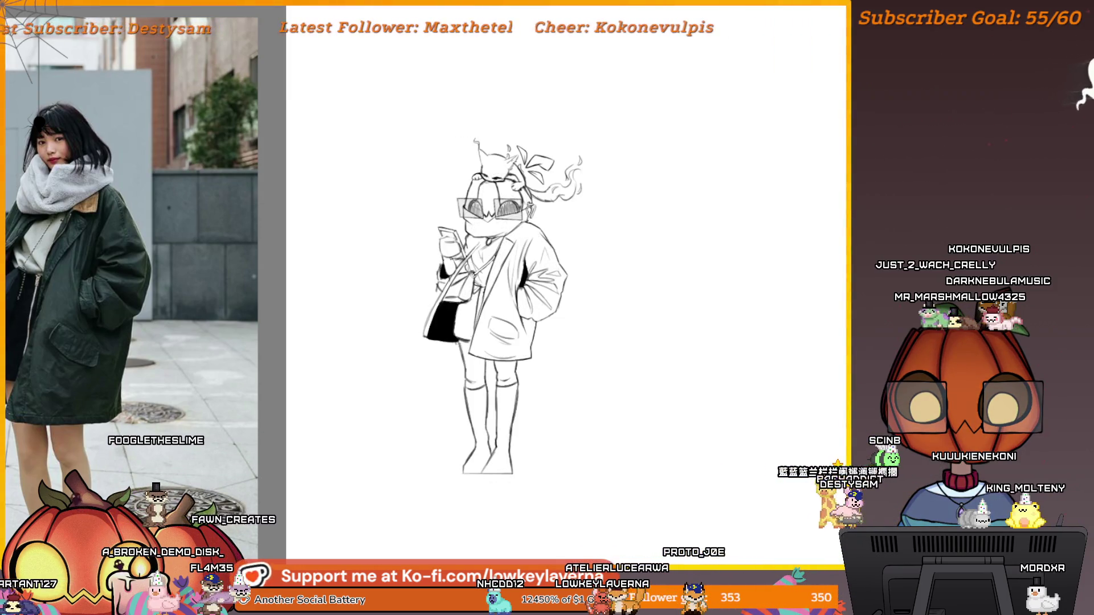
key(ctrl+z)
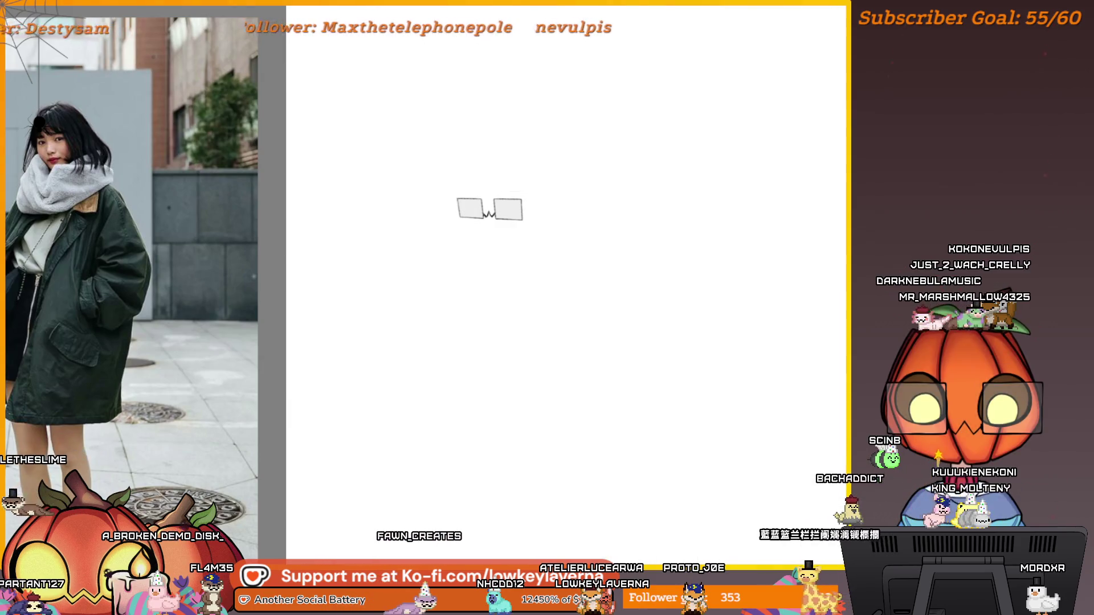
key(ctrl+z)
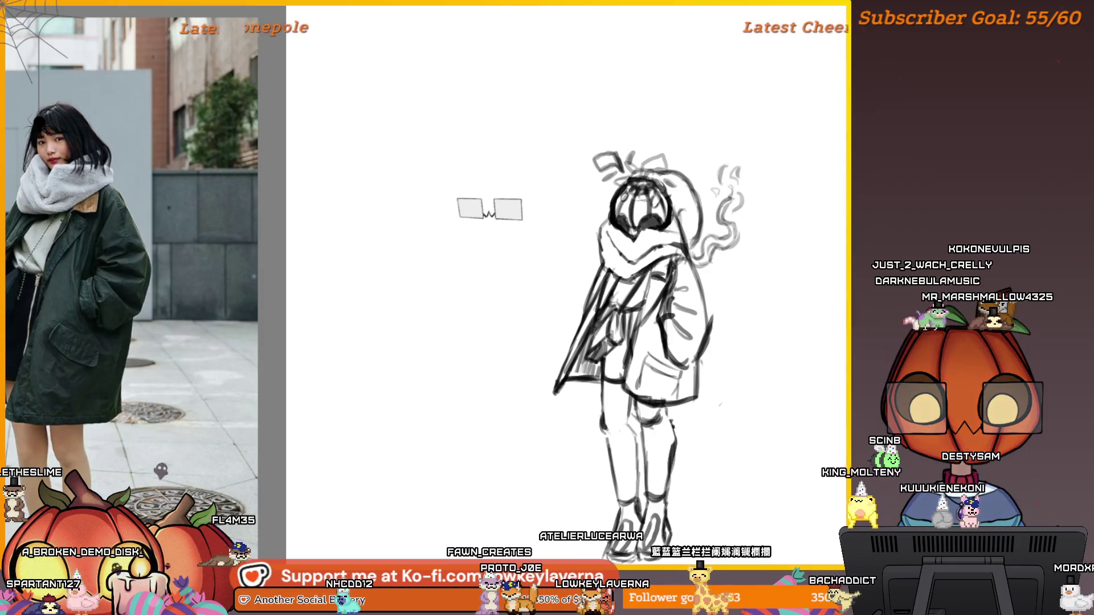
key(ctrl+shift+z)
key(ctrl+shift+z)
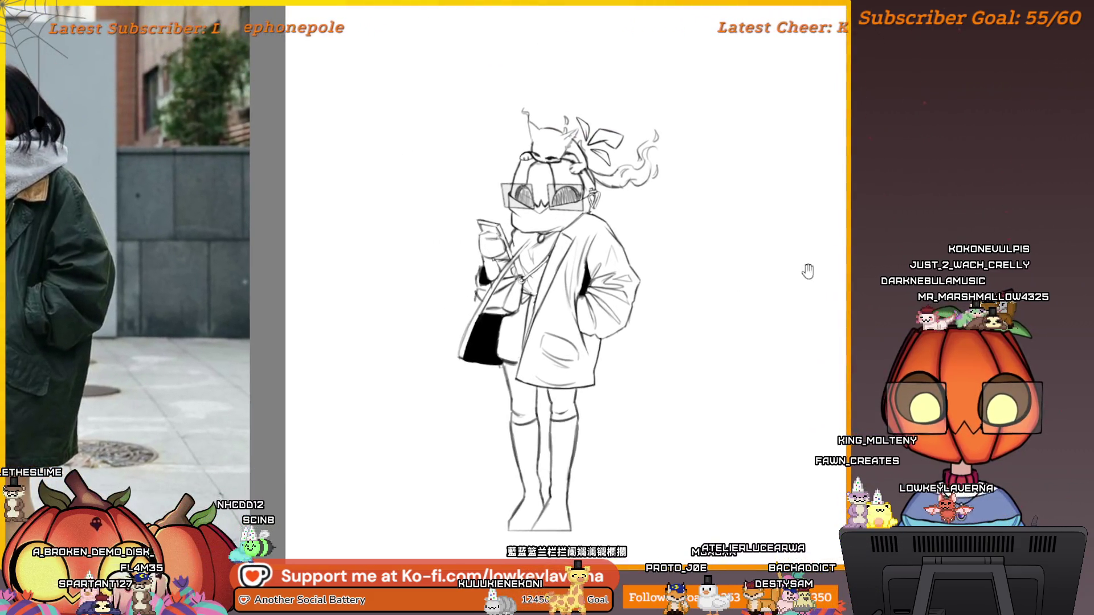
drag(807, 271, 578, 321)
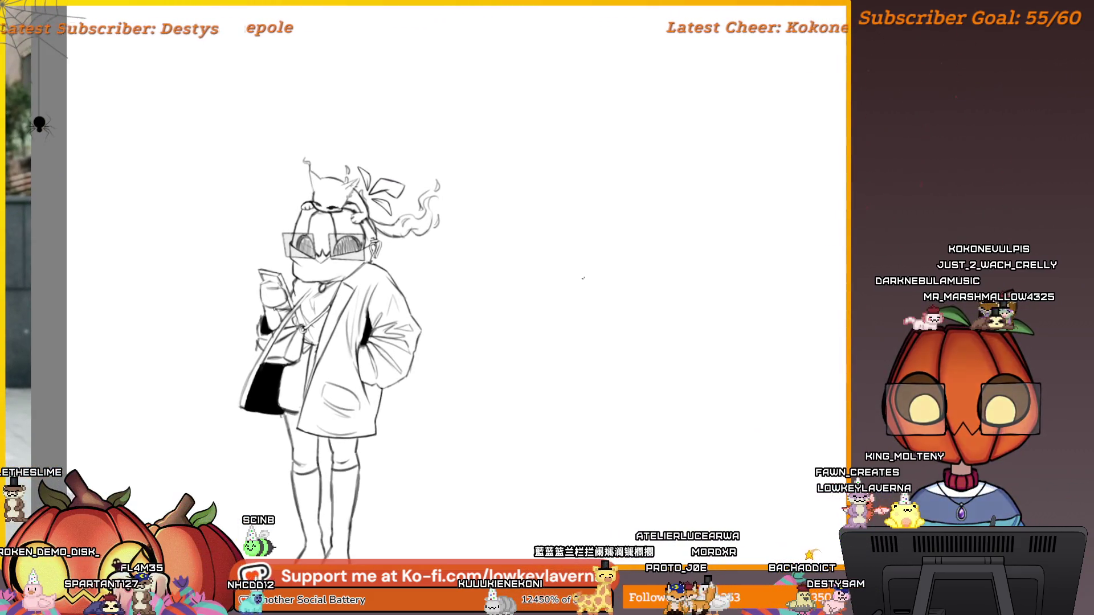
mouse_move(558, 395)
mouse_down()
mouse_move(615, 314)
mouse_move(617, 283)
mouse_up()
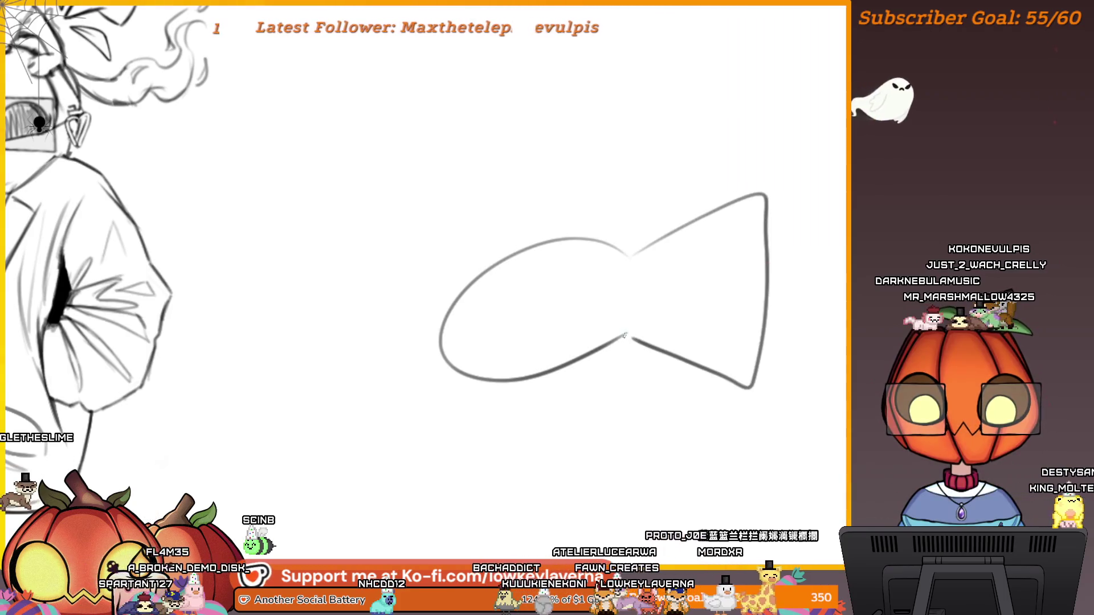
drag(625, 336, 603, 325)
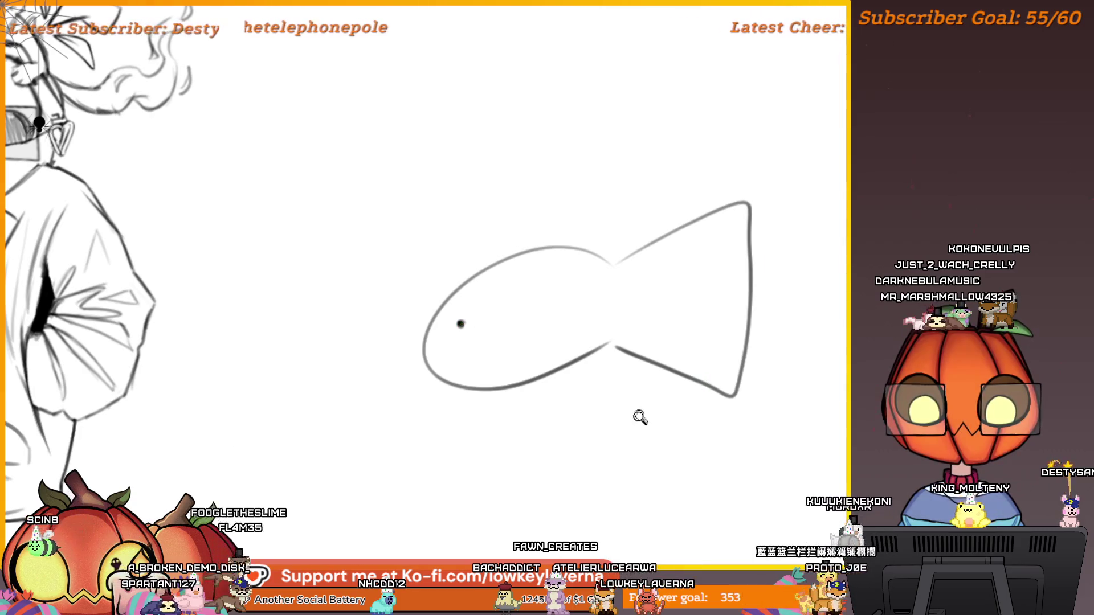
drag(641, 417, 679, 365)
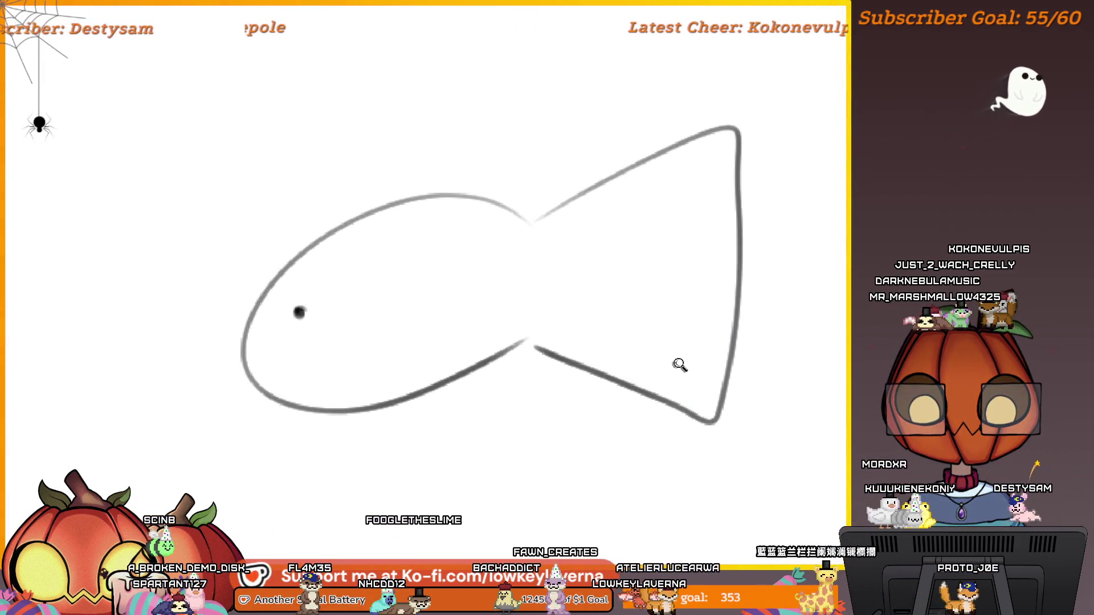
scroll(680, 365, down, 2)
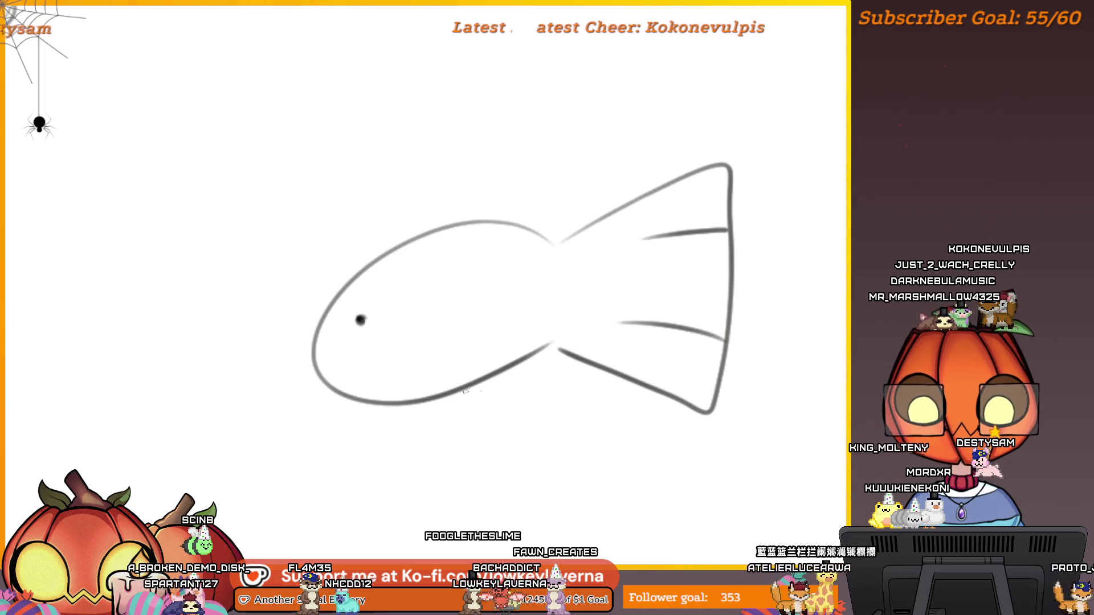
mouse_move(479, 407)
mouse_down()
mouse_move(515, 440)
mouse_move(493, 427)
mouse_move(492, 444)
mouse_up()
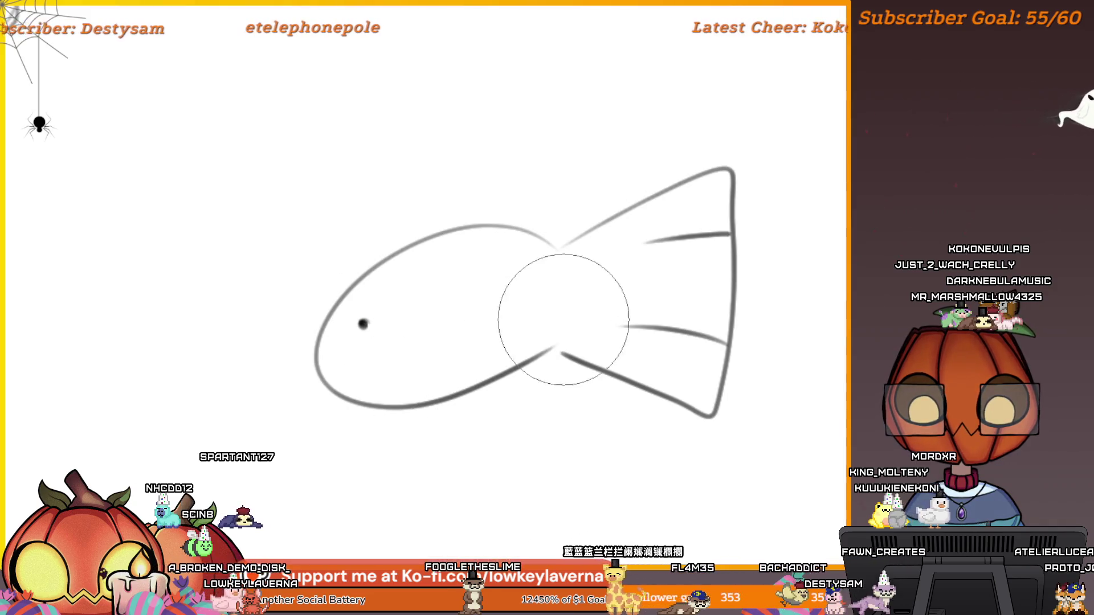
scroll(557, 330, down, 3)
drag(557, 330, 664, 312)
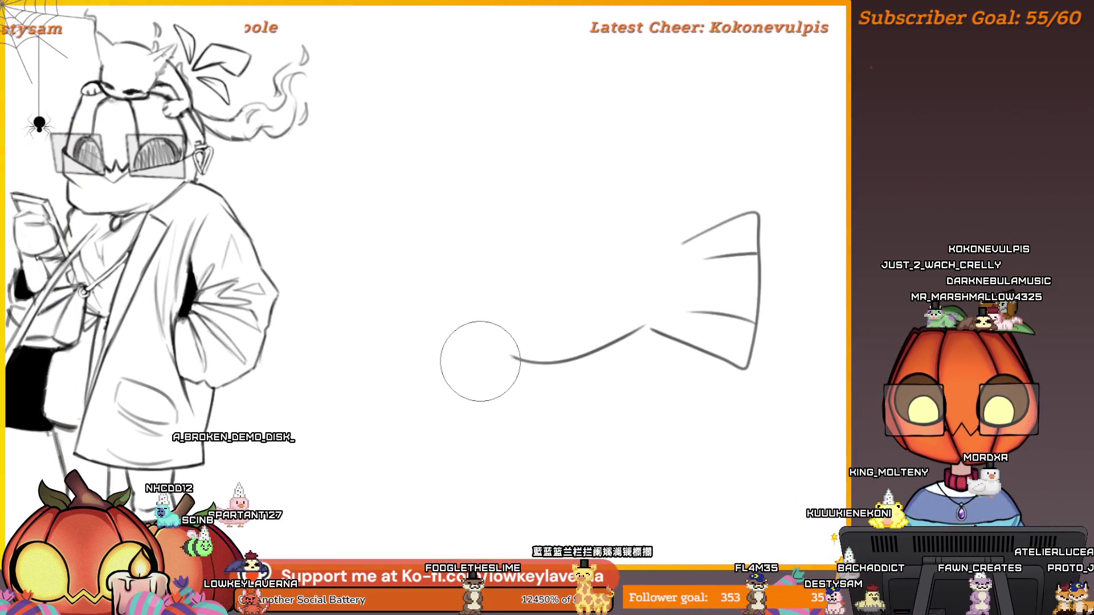
mouse_move(481, 361)
mouse_down()
mouse_move(607, 364)
mouse_move(806, 332)
mouse_move(699, 205)
mouse_up()
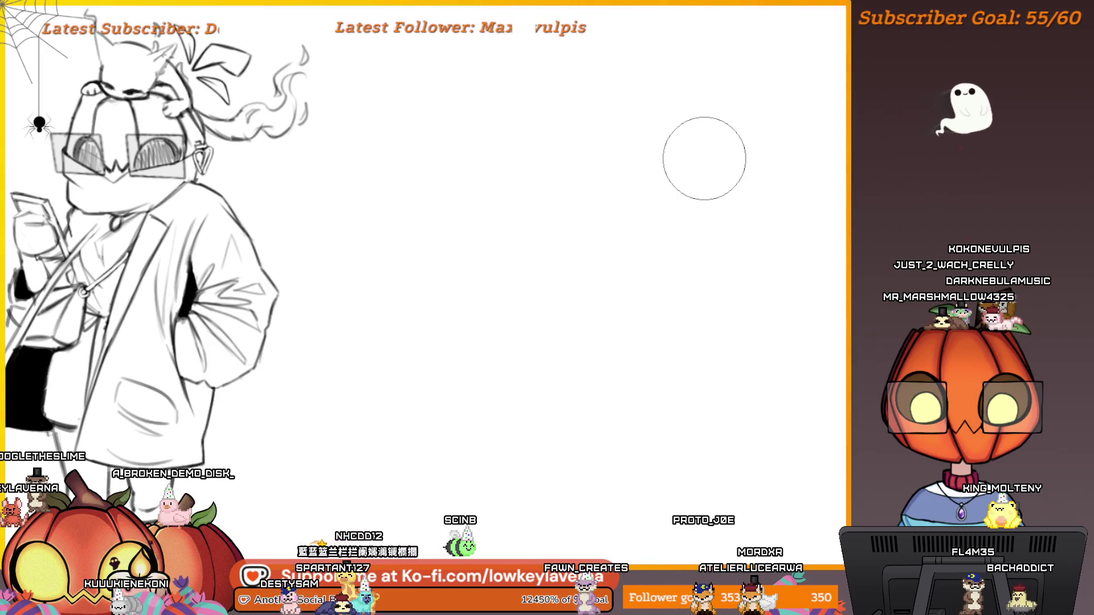
scroll(689, 298, down, 5)
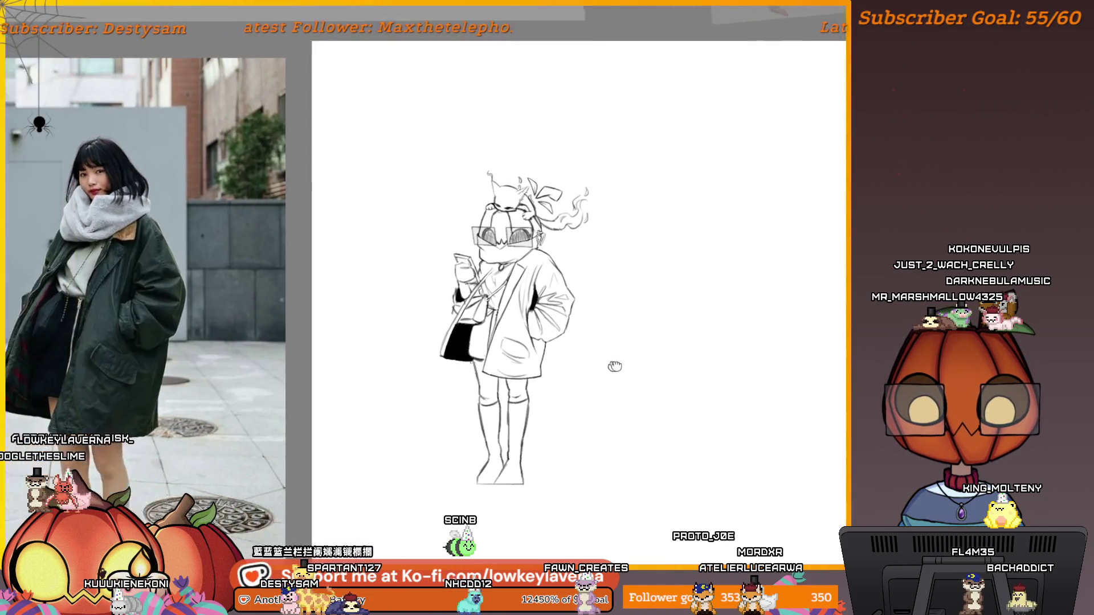
Step: Nudge the canvas view slightly to the right, framing the finished pumpkin-headed figure
drag(614, 366, 623, 348)
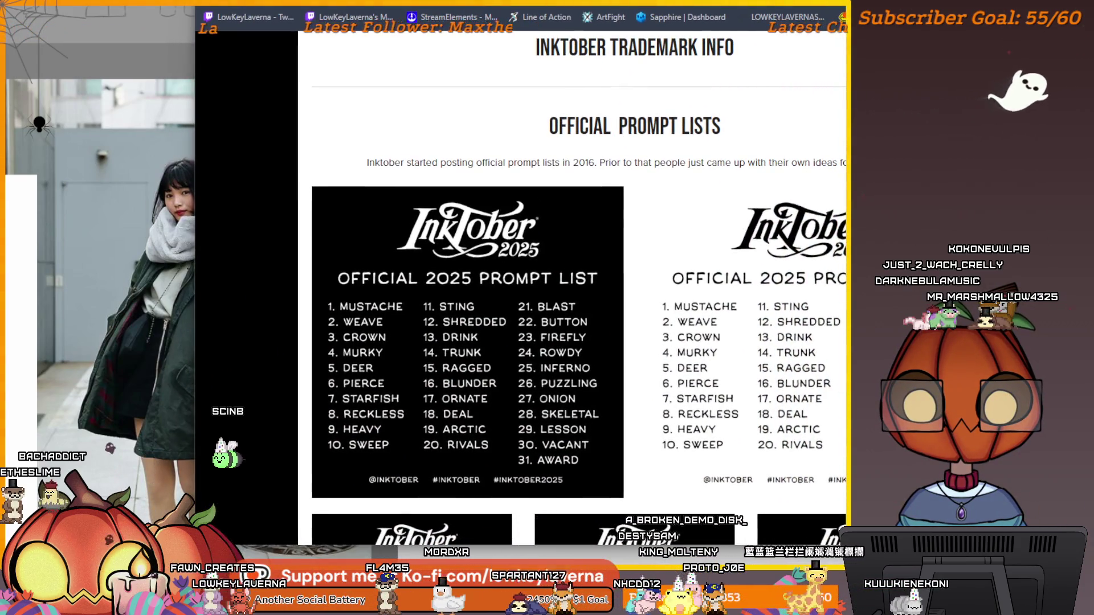
scroll(504, 368, down, 1)
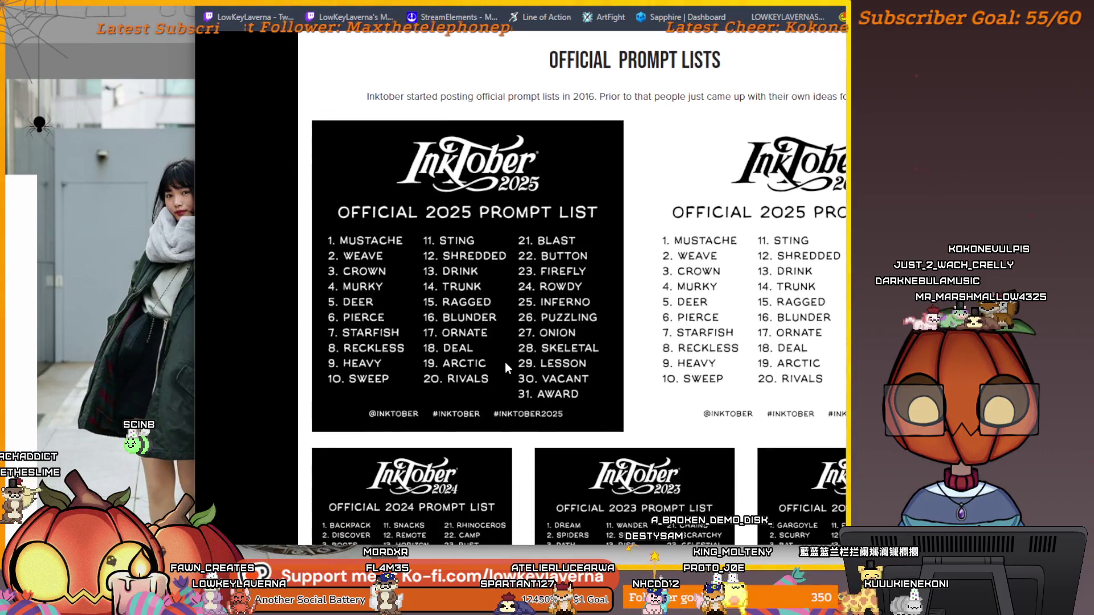
scroll(505, 361, up, 1)
scroll(505, 361, down, 1)
scroll(505, 361, up, 1)
scroll(504, 361, up, 2)
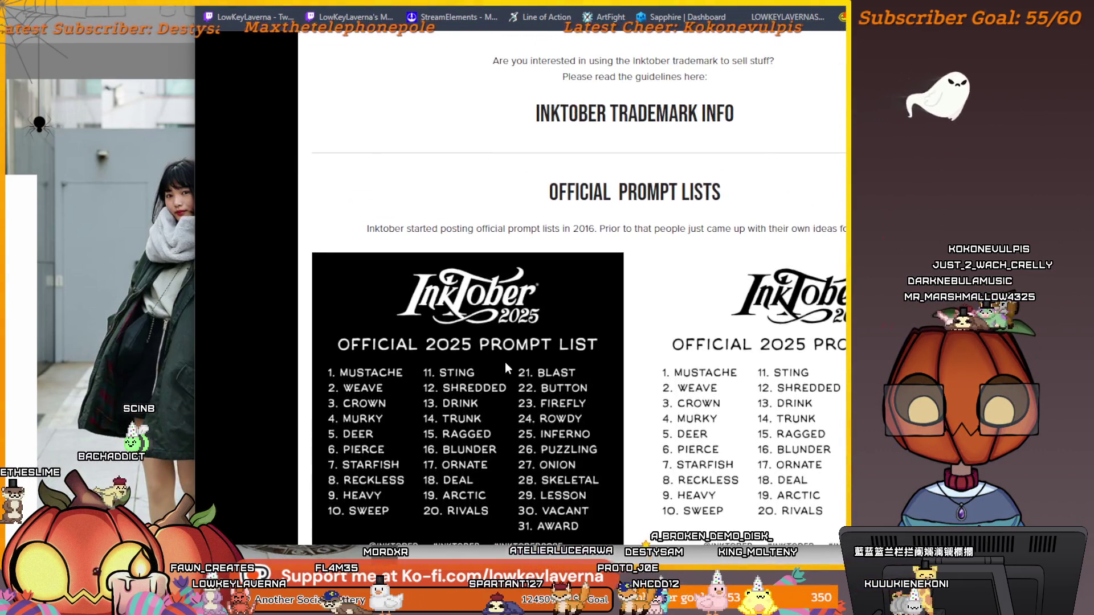
scroll(471, 387, down, 1)
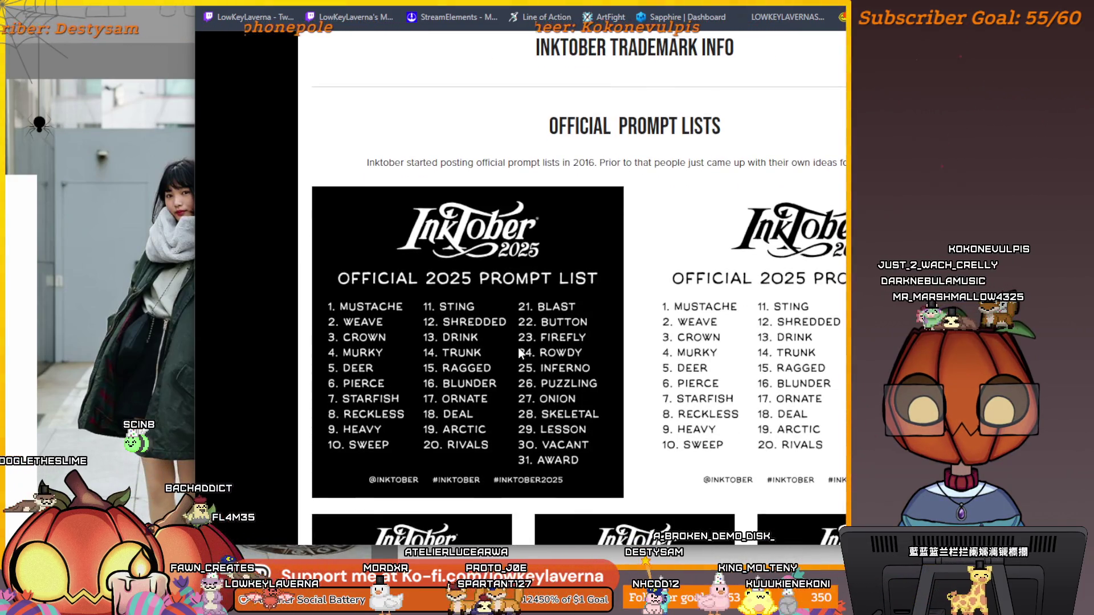
scroll(518, 347, down, 1)
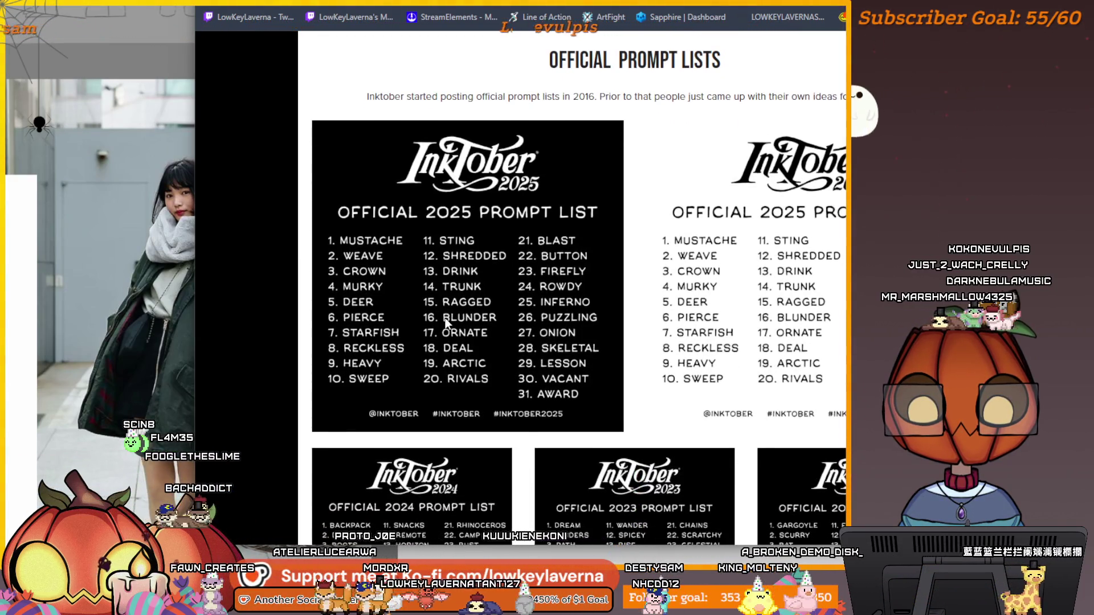
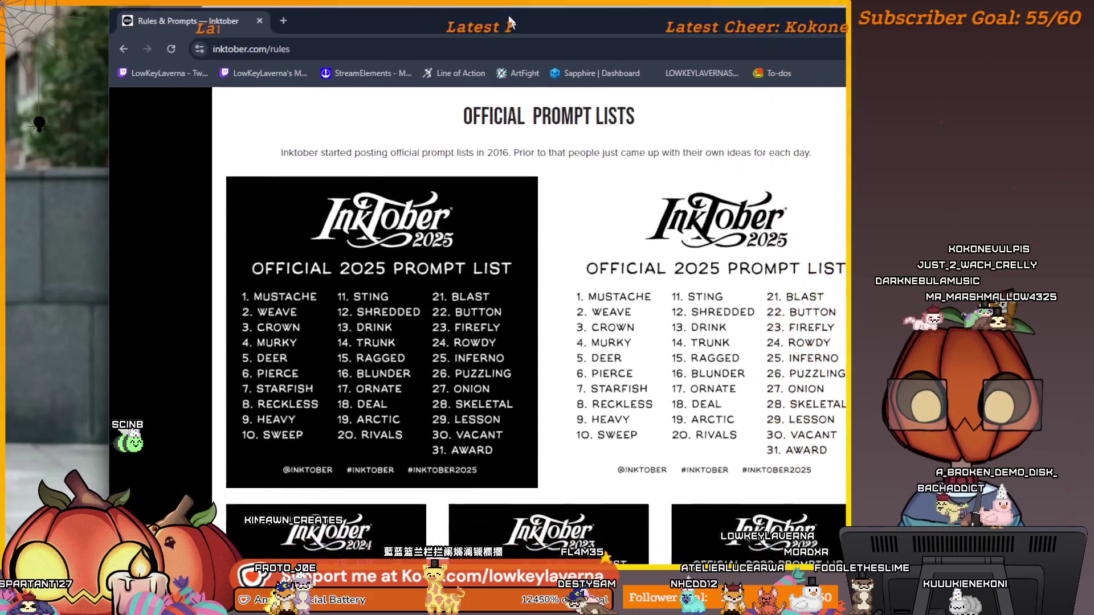
Step: Raise the Chrome window and narrow it from the left so the Krita character sketch shows
scroll(476, 280, down, 1)
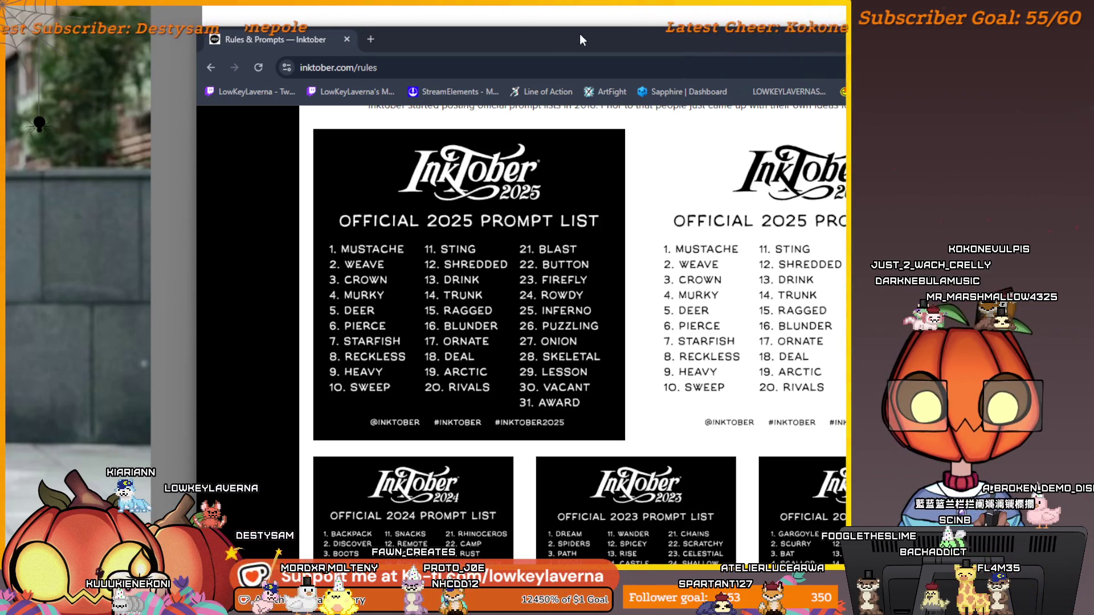
drag(580, 39, 530, 0)
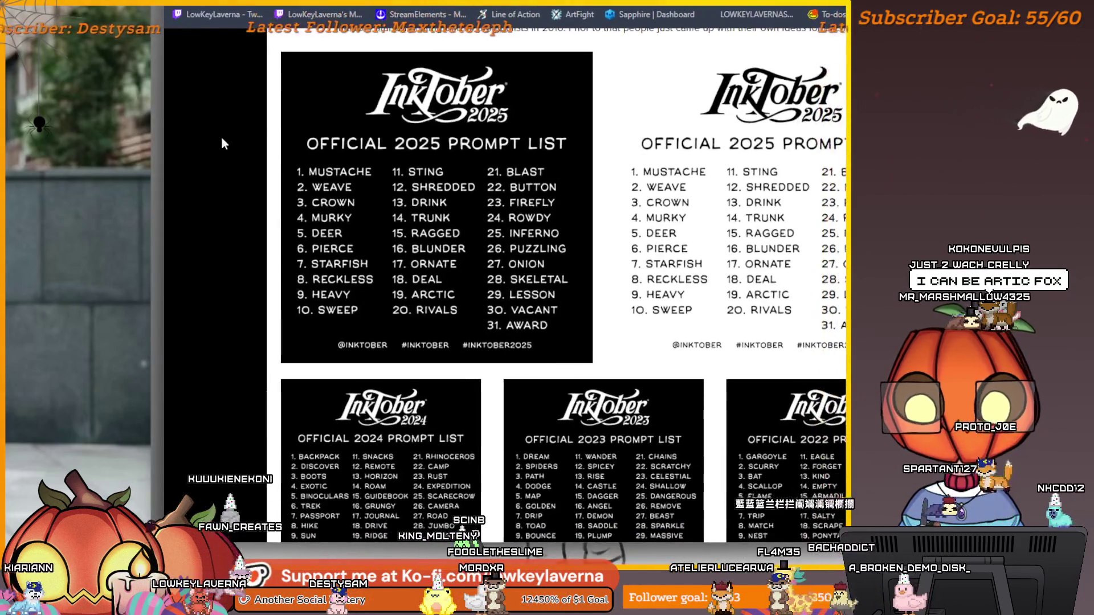
drag(163, 153, 724, 142)
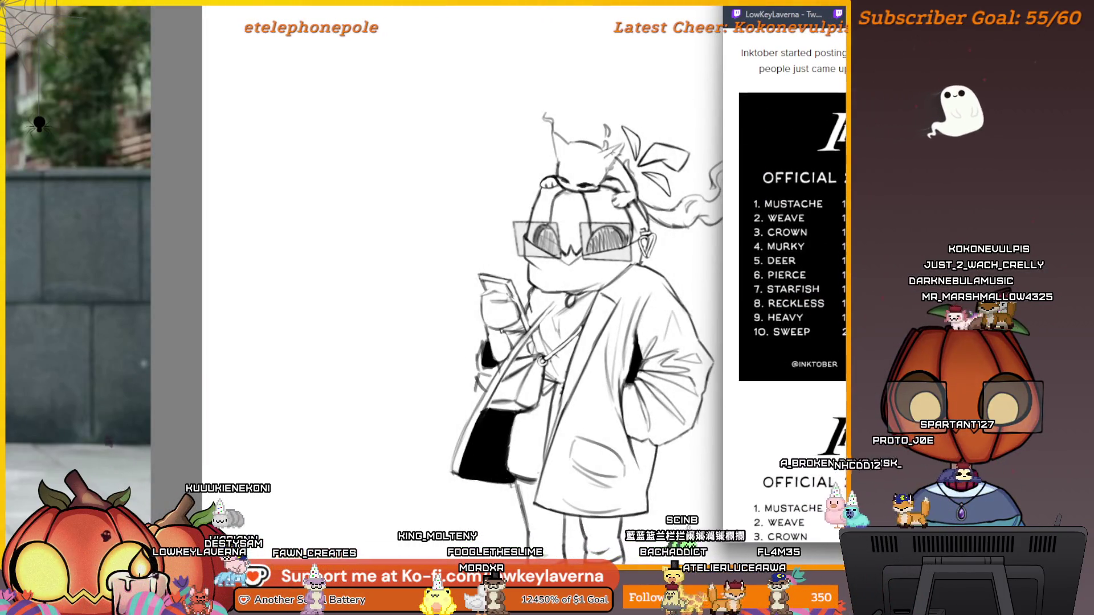
Step: Place the narrowed Inktober prompt list window on the left, beside the Krita canvas
drag(797, 3, 103, 31)
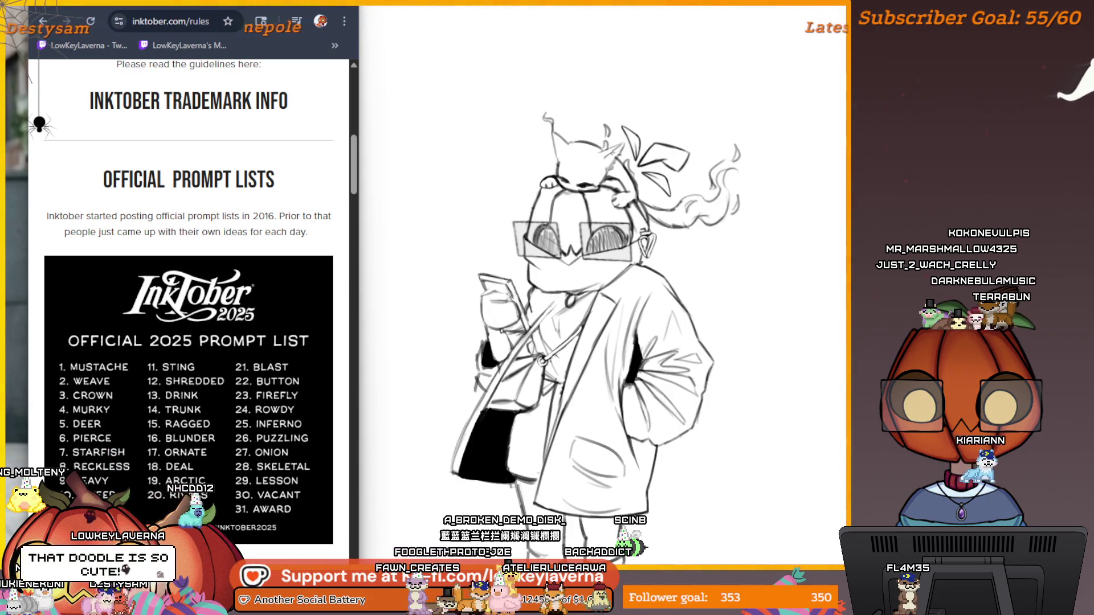
Step: Switch away from the Chrome prompt list back to the bespectacled character sketch in Krita
key(alt+Tab)
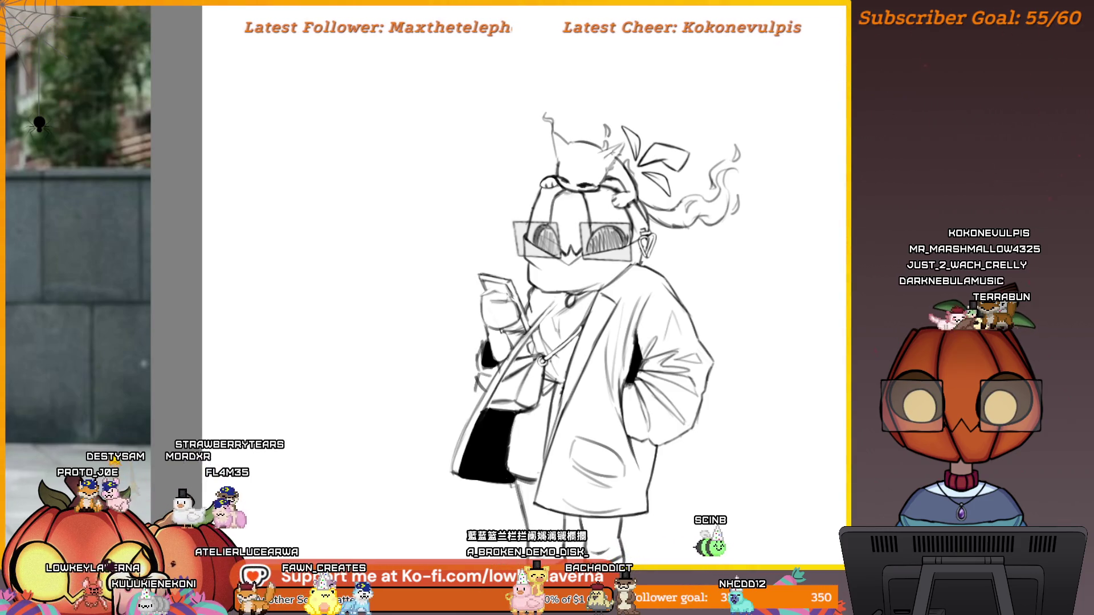
Step: Bring the Chrome Inktober 2025 prompt list back into view beside the character sketch
key(alt+Tab)
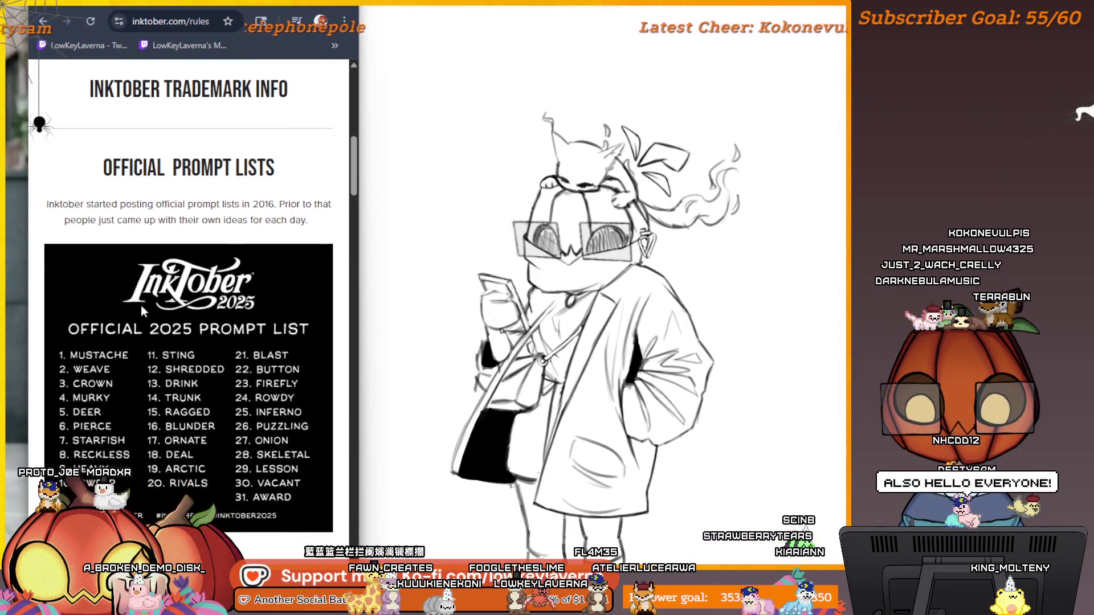
Step: Scroll the inktober.com rules page to the official 2025 prompt list, Mustache through Award
scroll(131, 355, down, 1)
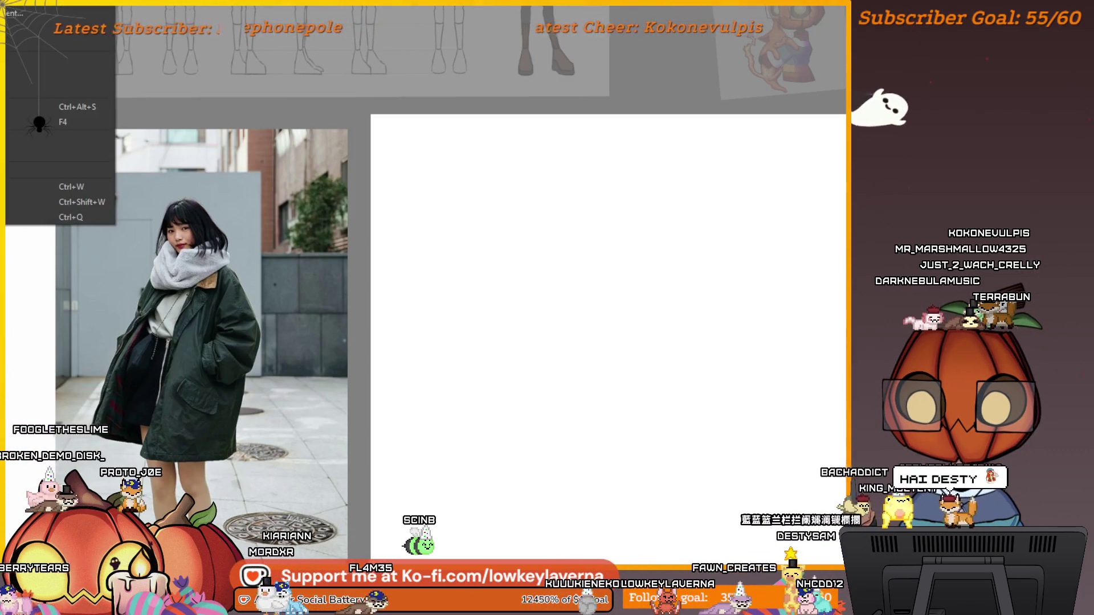
Step: Close the finished character sketch and create a new blank 2000 × 2000 px document
scroll(698, 354, down, 2)
drag(737, 354, 661, 309)
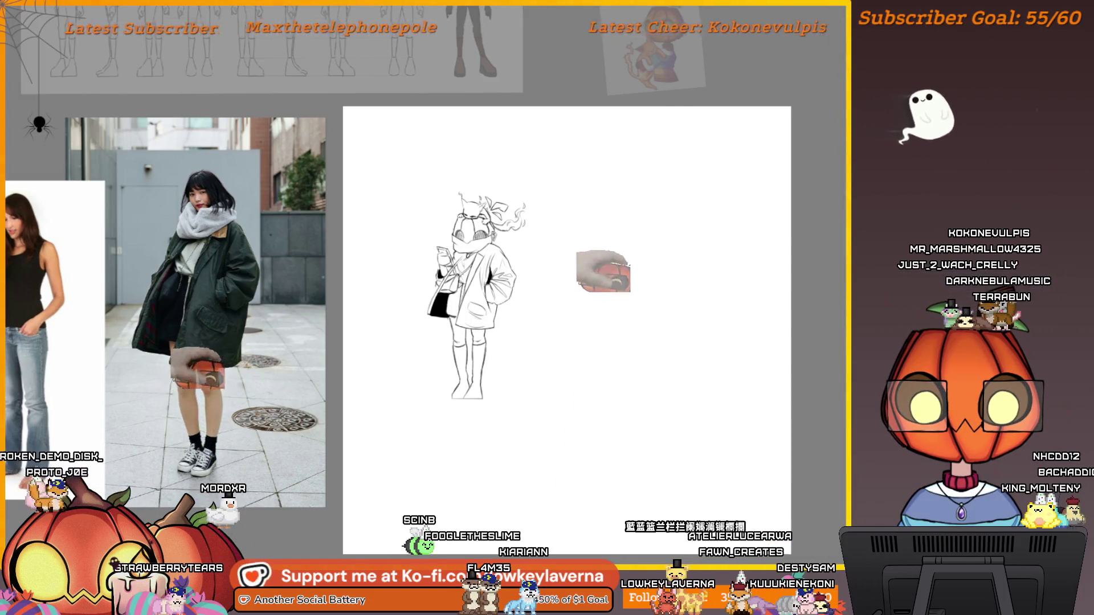
key(ctrl+w)
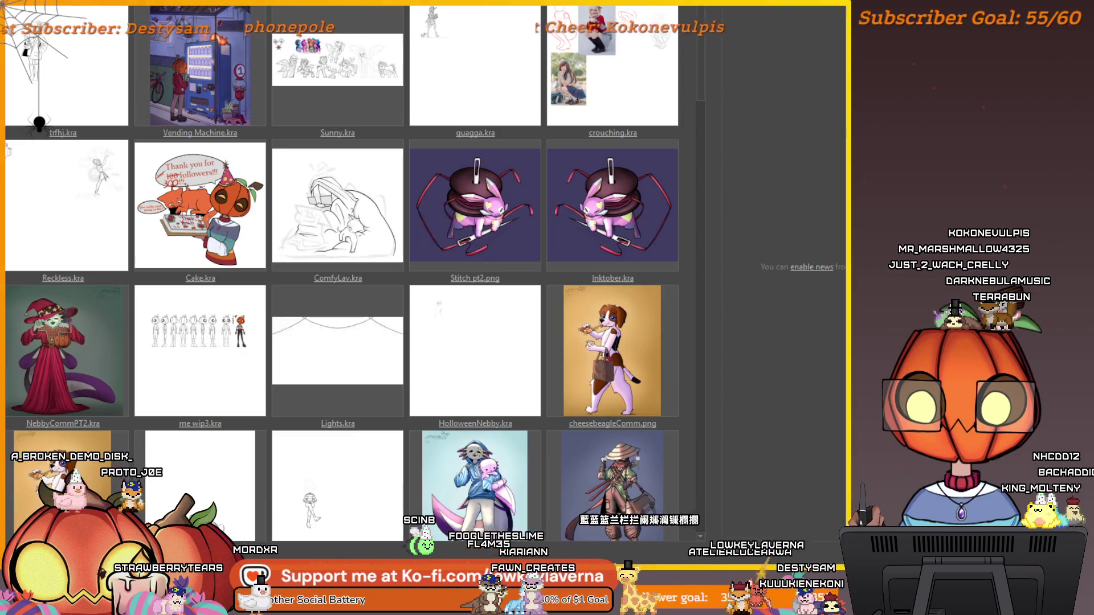
key(ctrl+n)
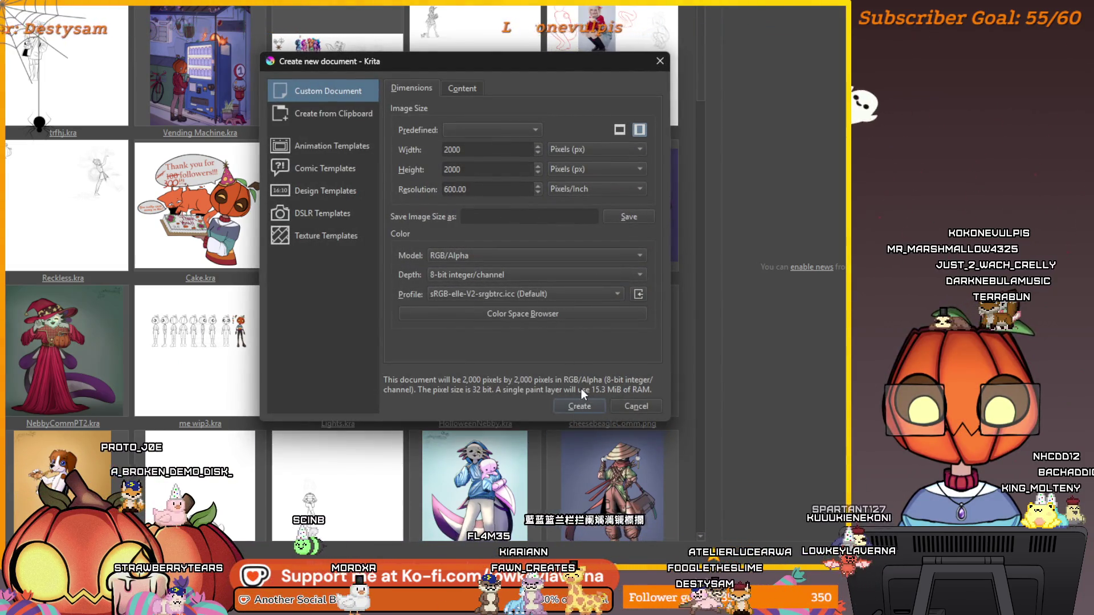
click(579, 406)
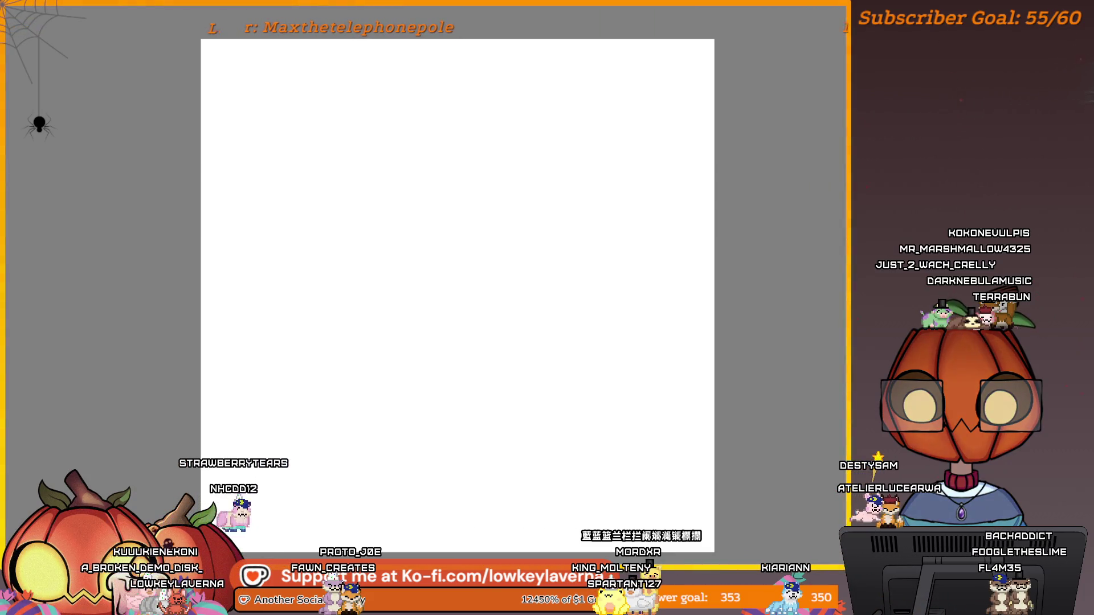
Step: Paste the character reference image, then scale, tilt slightly and place it beside the blank canvas
key(ctrl+v)
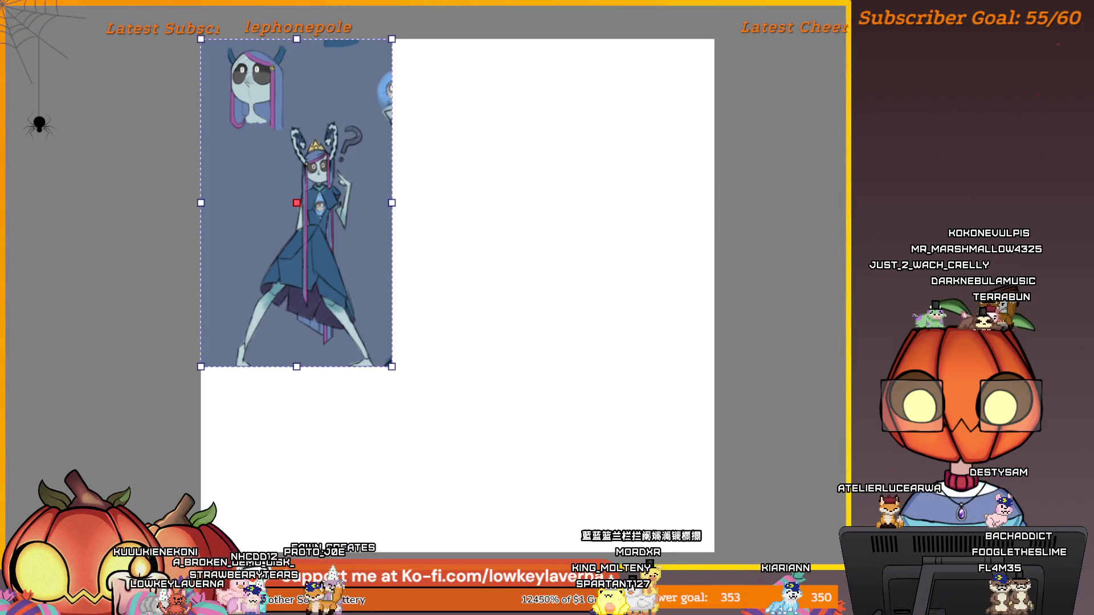
mouse_move(336, 259)
mouse_down()
mouse_move(215, 310)
mouse_move(135, 257)
mouse_up()
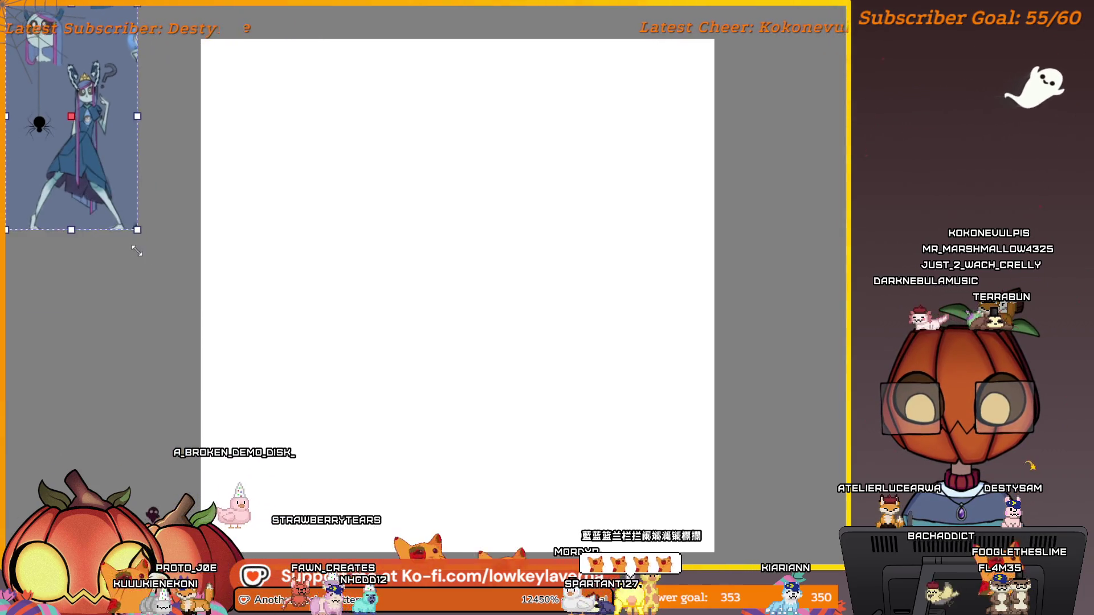
drag(123, 195, 193, 288)
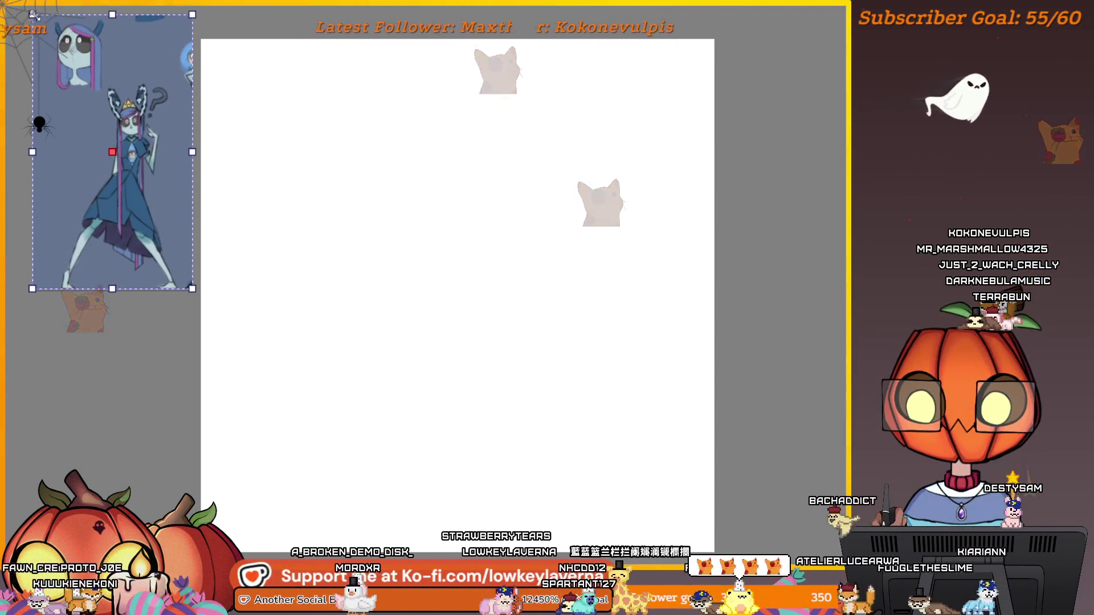
drag(30, 24, 31, 11)
drag(196, 5, 199, 7)
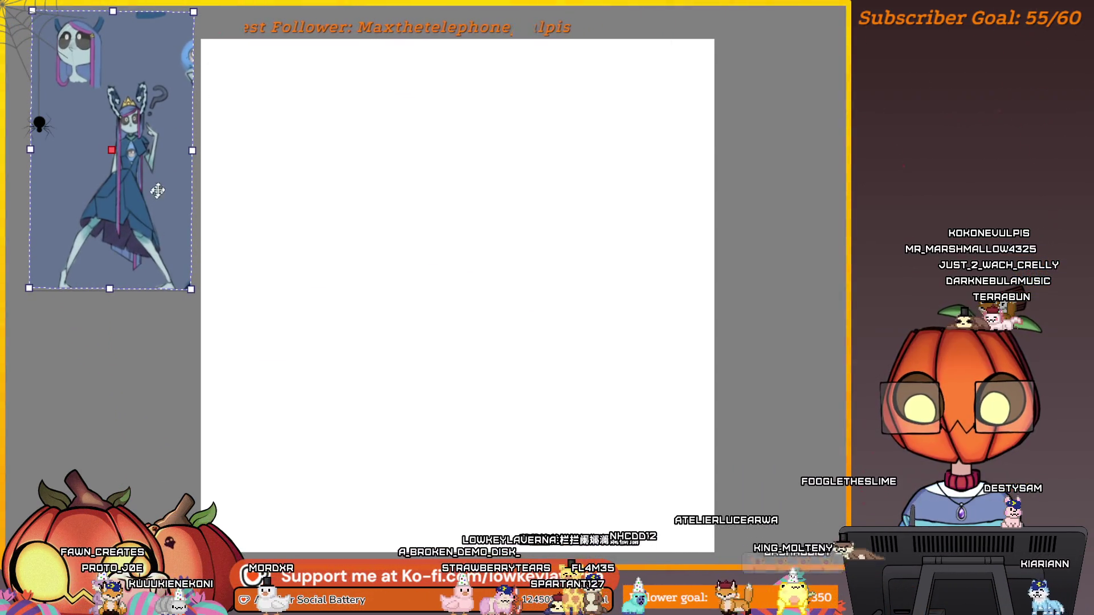
drag(192, 289, 196, 295)
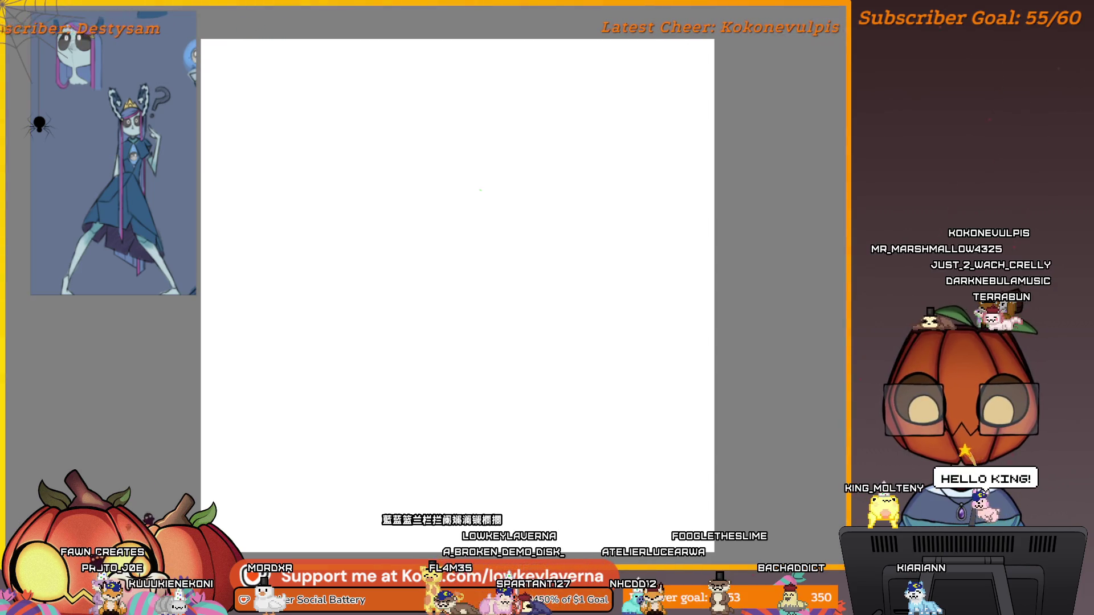
mouse_move(480, 189)
mouse_down()
mouse_move(572, 286)
mouse_move(684, 277)
mouse_up()
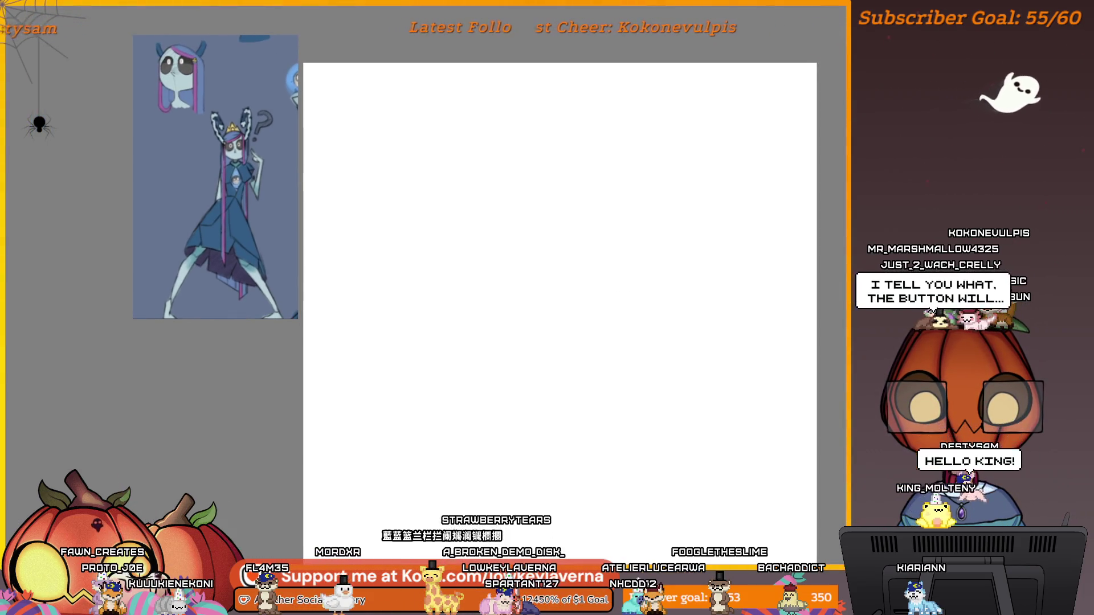
scroll(425, 142, up, 5)
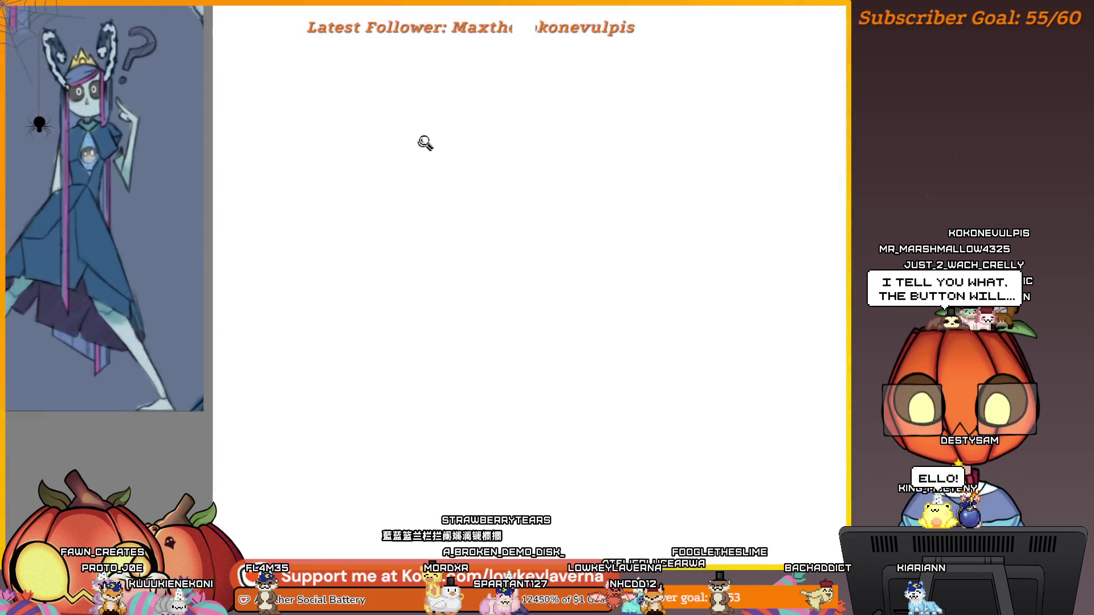
scroll(457, 244, down, 2)
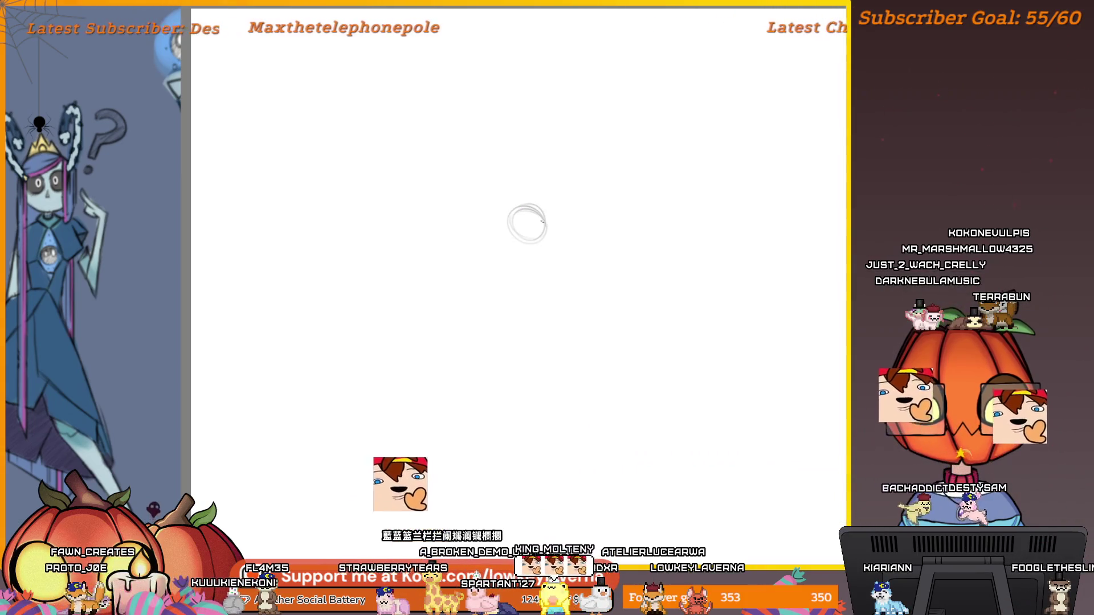
Step: Shift the canvas view slightly left to frame the small eye circle
drag(527, 223, 512, 220)
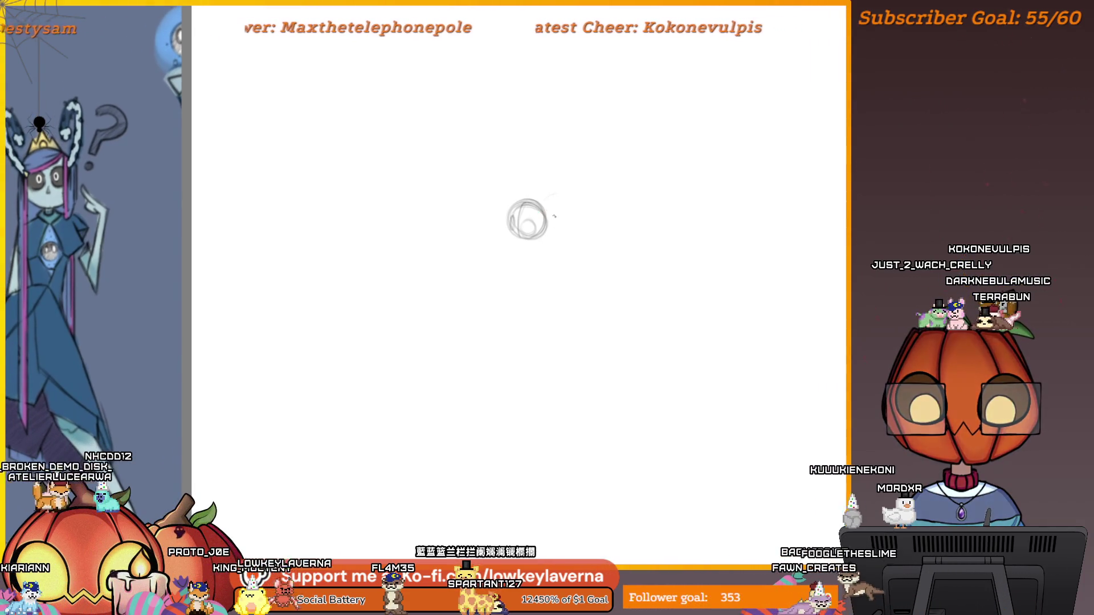
Step: Draw the long curved beak strokes sweeping down-right from the eye, then mirror the view to check
drag(544, 197, 581, 222)
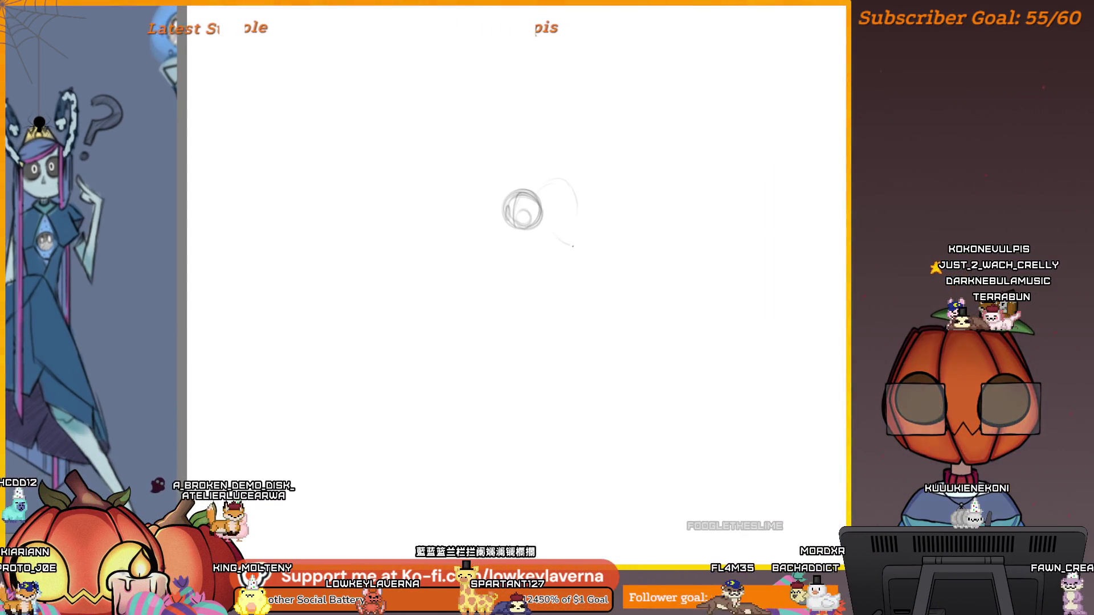
mouse_move(556, 237)
mouse_down()
mouse_move(668, 303)
mouse_move(653, 335)
mouse_up()
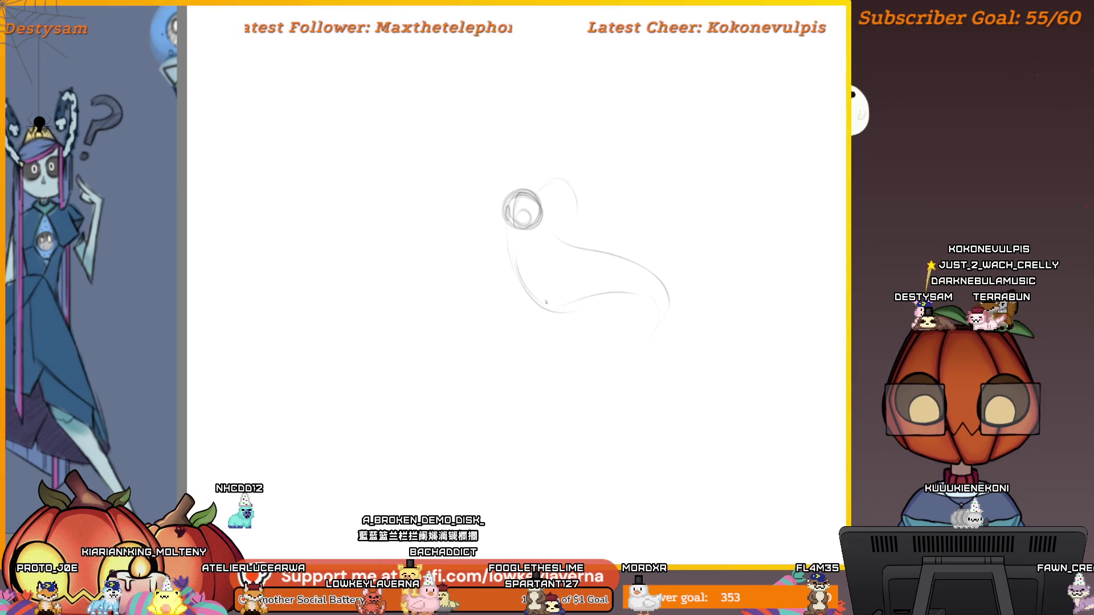
drag(536, 256, 667, 300)
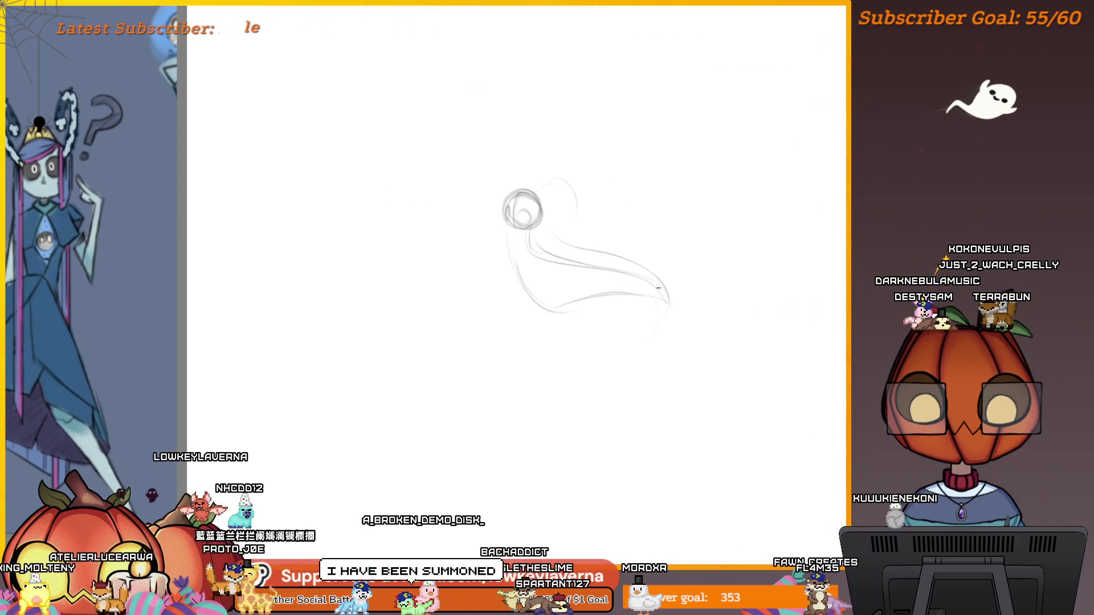
mouse_move(643, 315)
mouse_down()
mouse_move(646, 327)
mouse_move(660, 322)
mouse_up()
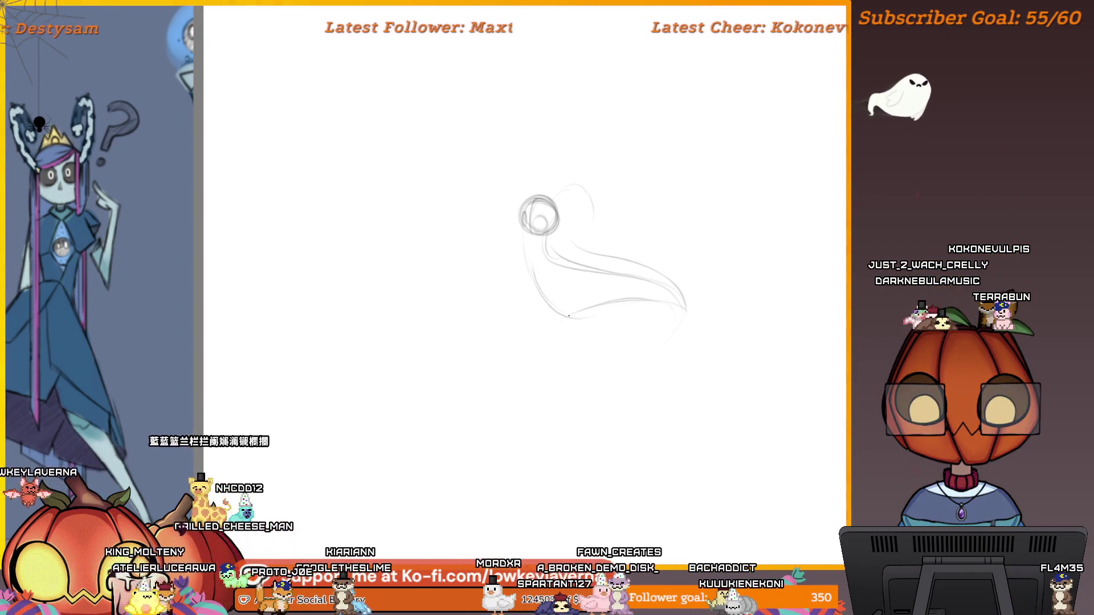
drag(600, 291, 594, 299)
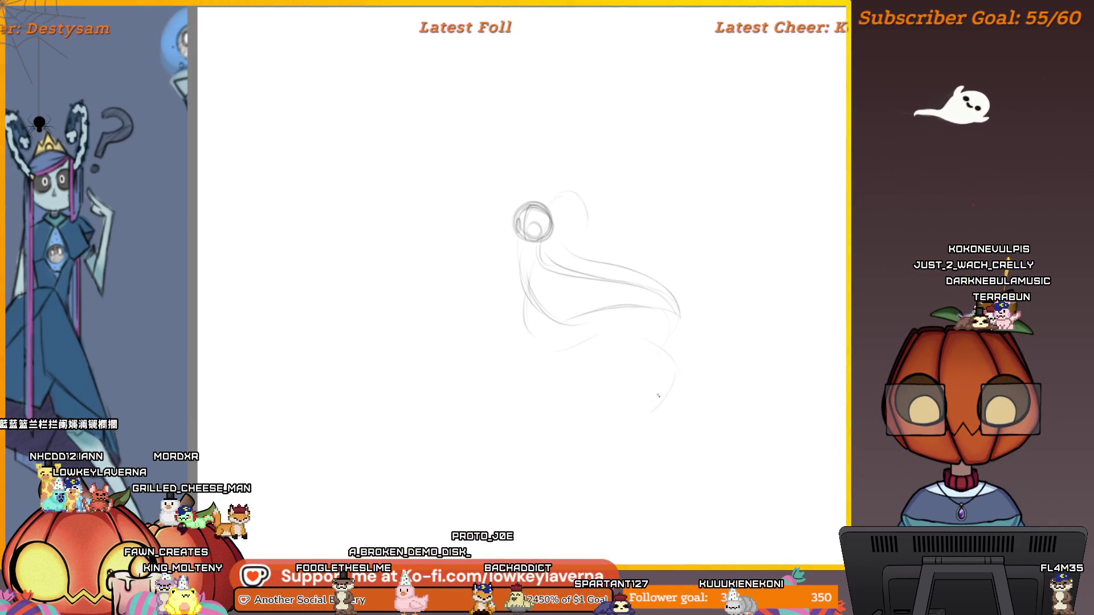
key(m)
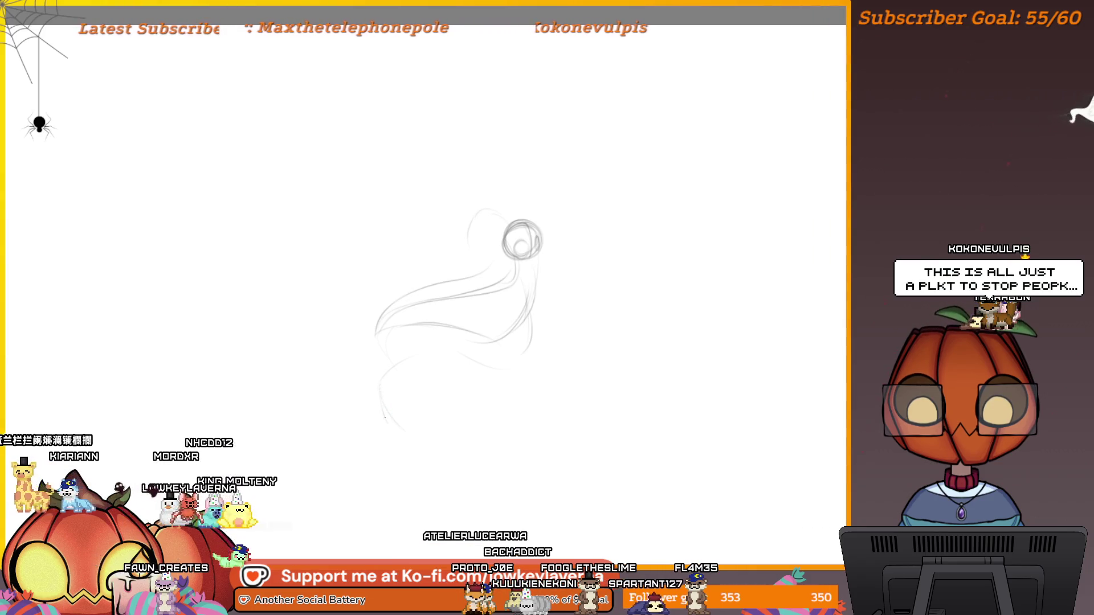
Step: Darken the body stroke and the line below the eye, undoing a stray oval, then unmirror
drag(512, 353, 501, 366)
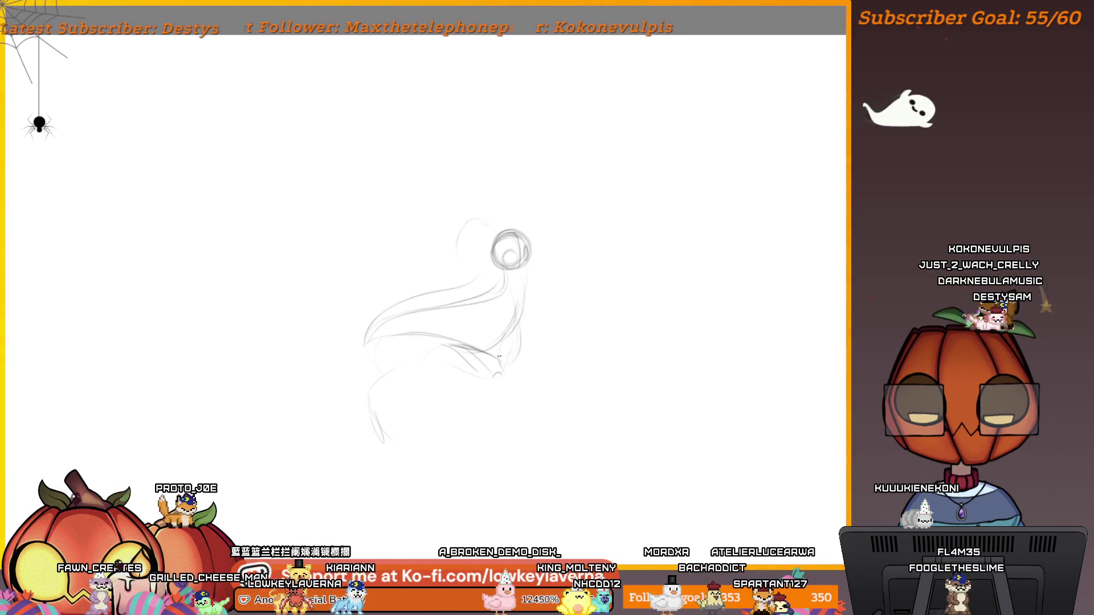
drag(524, 324, 505, 380)
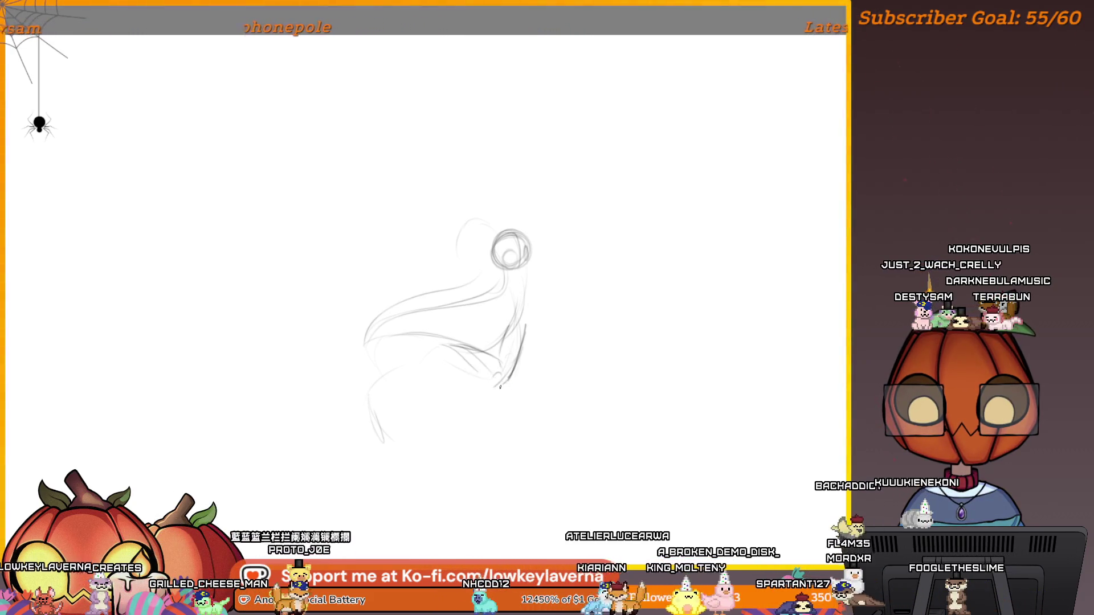
drag(450, 346, 439, 371)
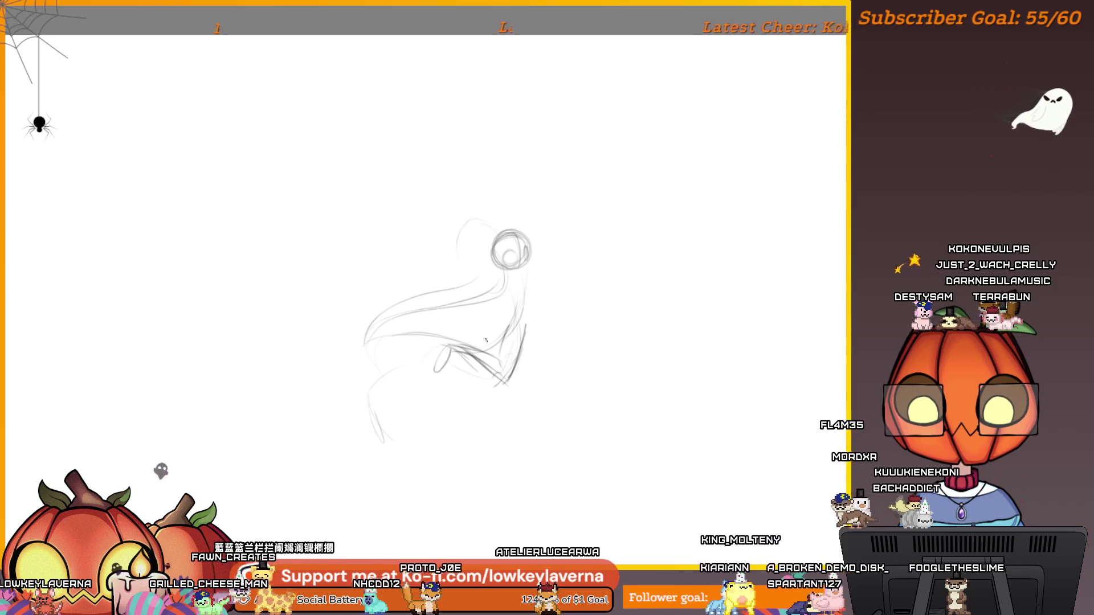
key(ctrl+z)
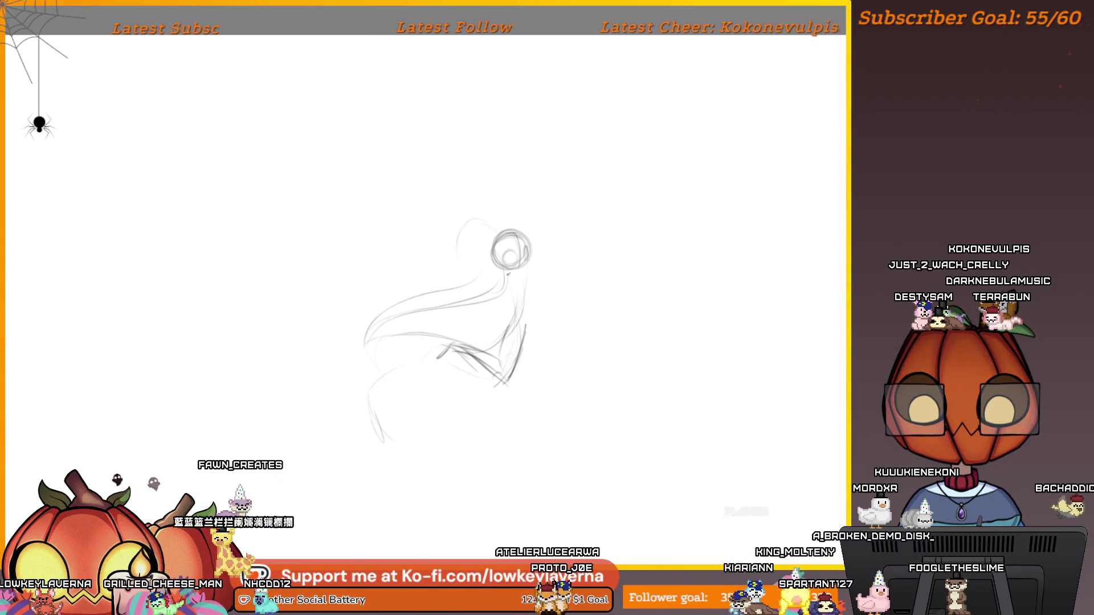
drag(526, 279, 523, 341)
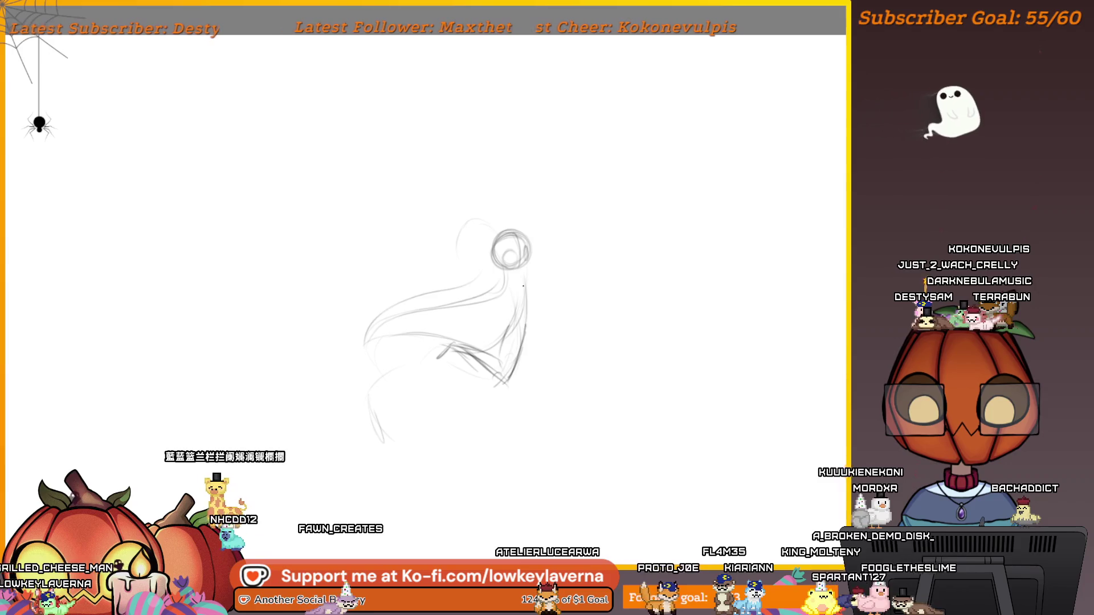
key(m)
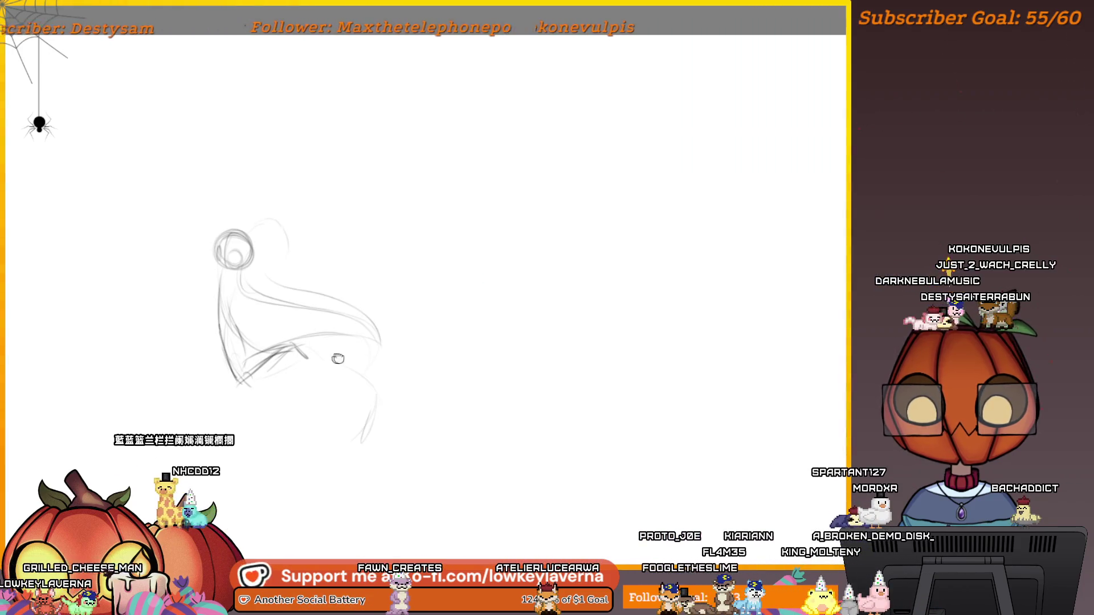
Step: Add the left contour line, small curls at the beak base and a hooked tuft behind the head
drag(338, 358, 476, 325)
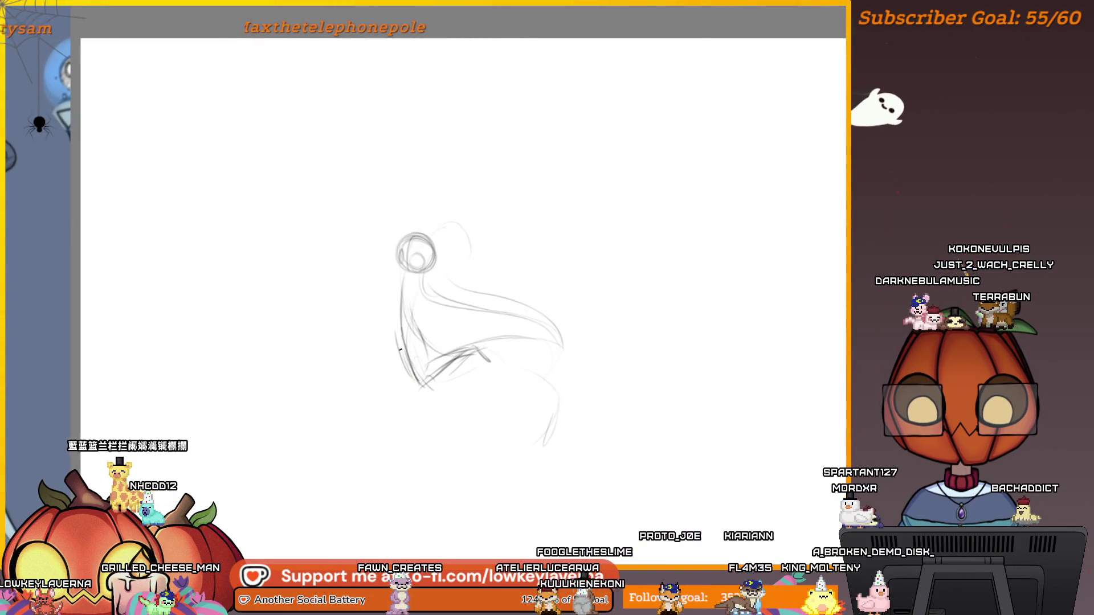
drag(394, 317, 395, 330)
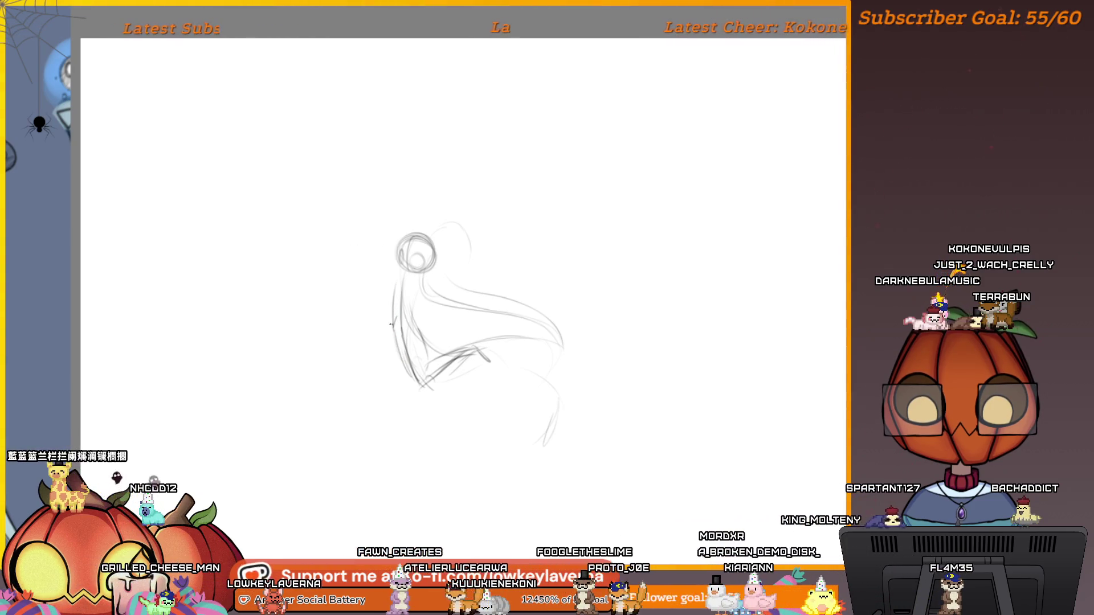
drag(399, 272, 392, 319)
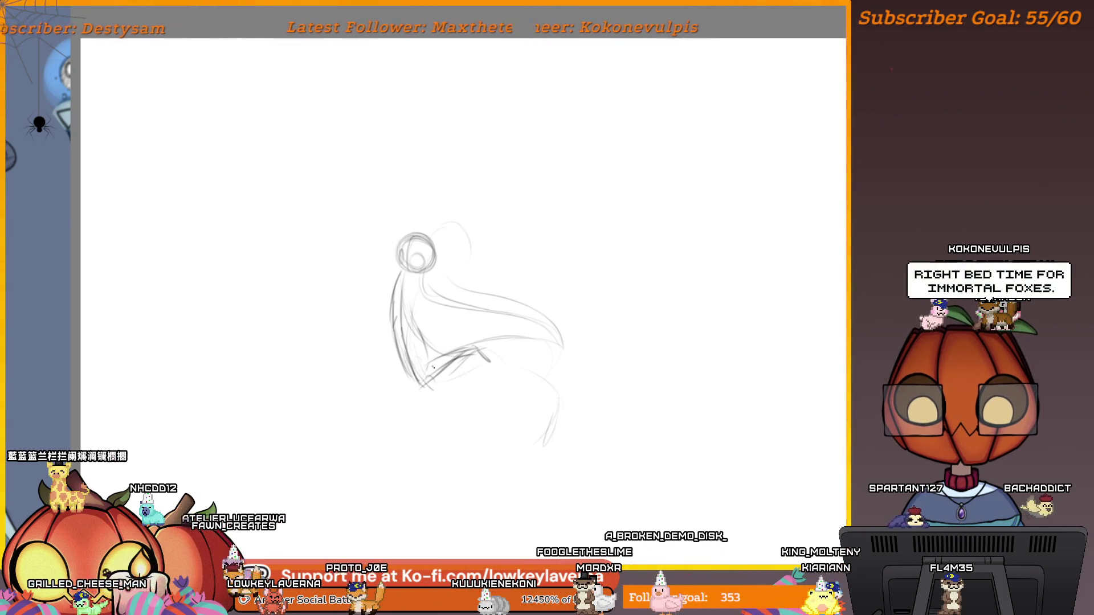
drag(481, 366, 493, 357)
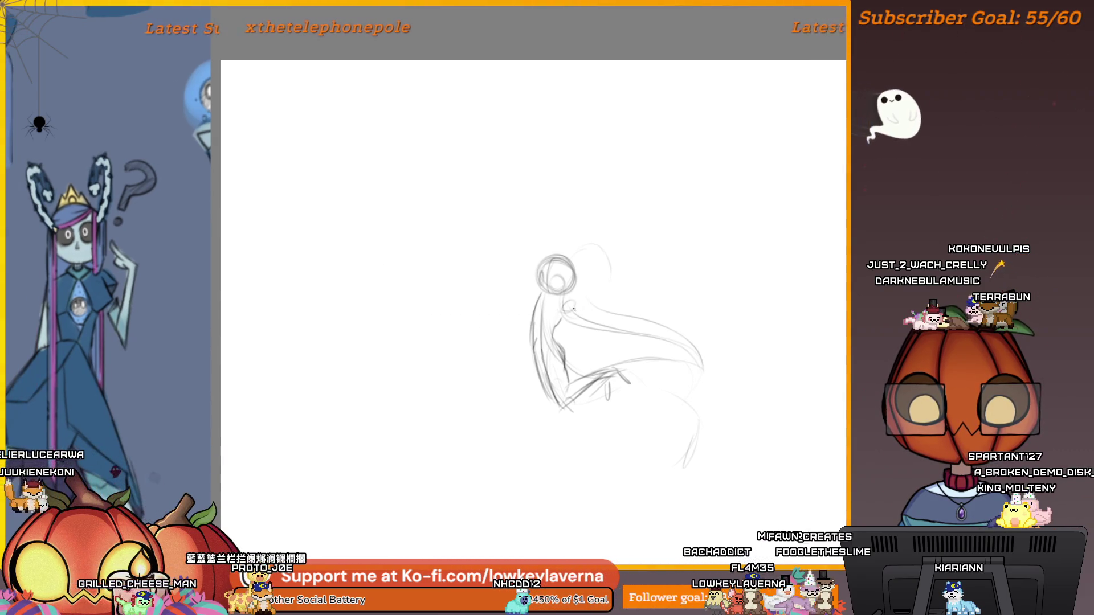
drag(564, 311, 593, 309)
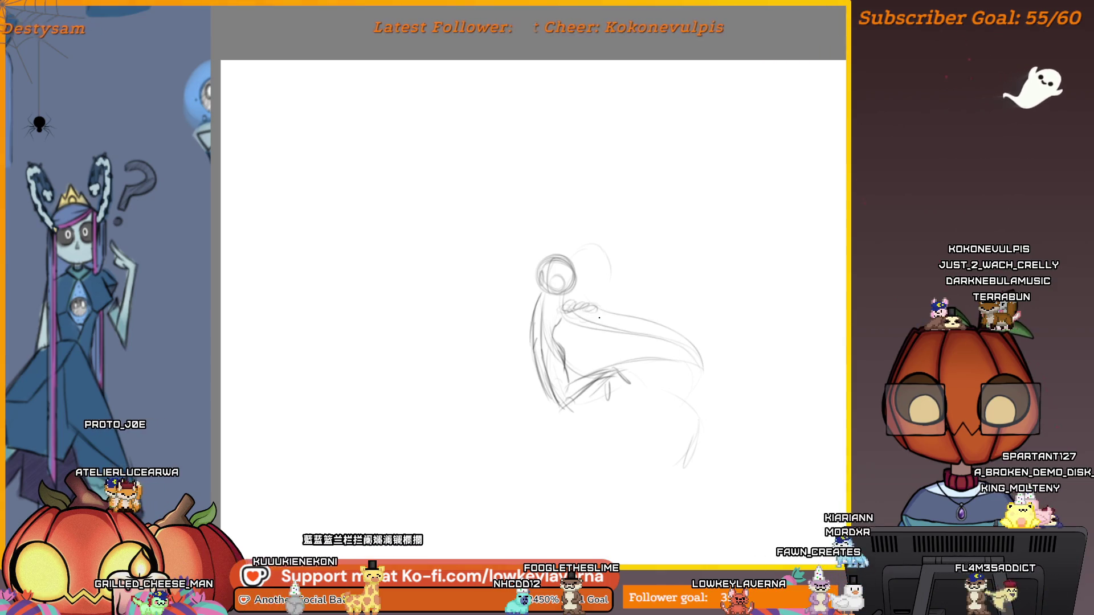
drag(569, 331, 561, 336)
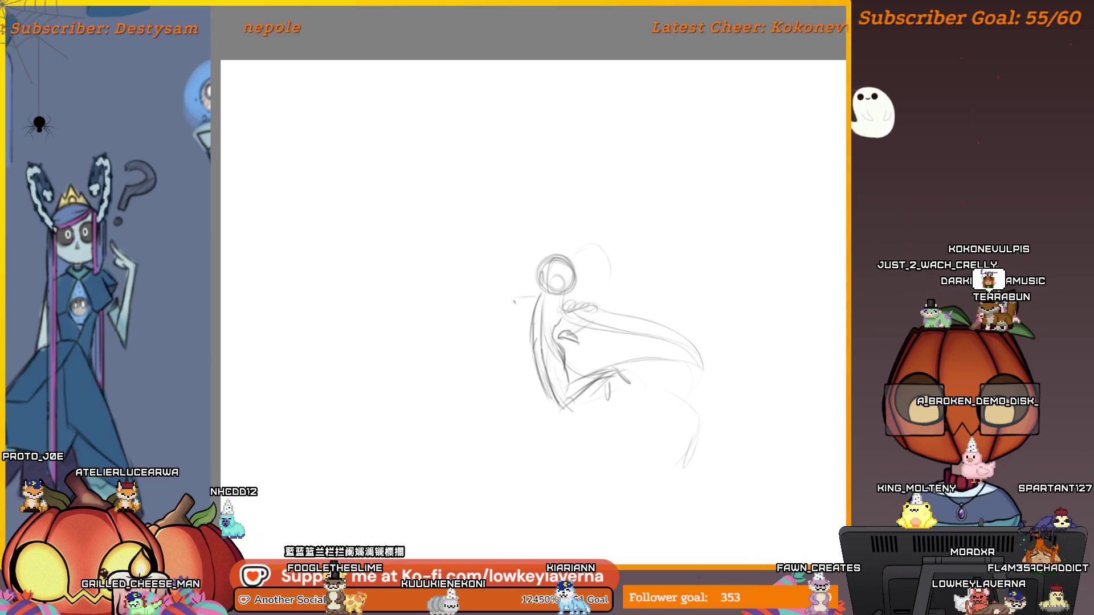
drag(520, 298, 516, 311)
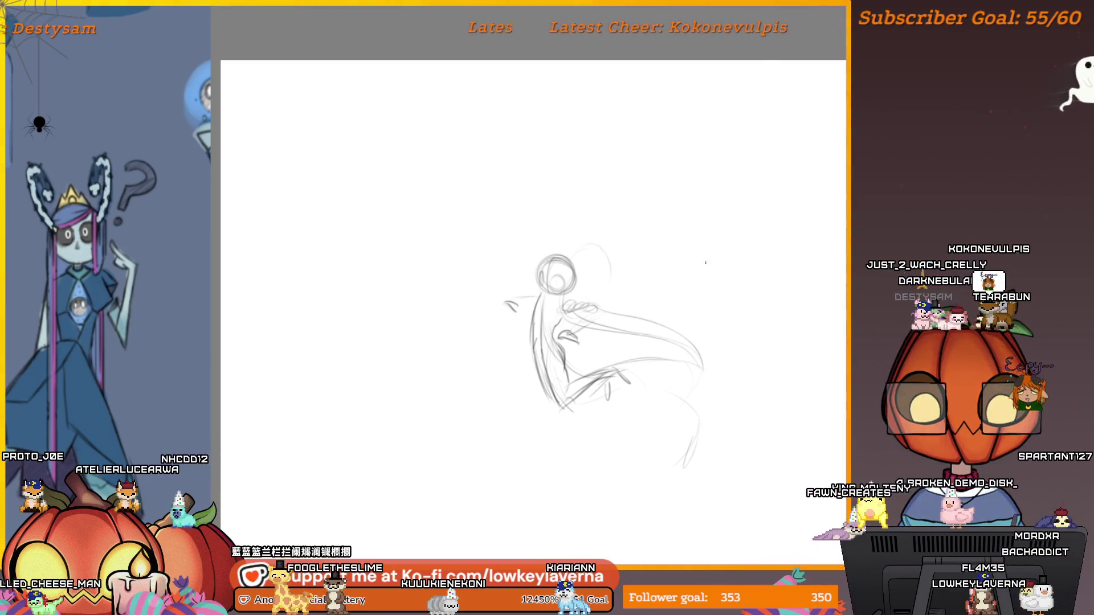
scroll(571, 268, up, 5)
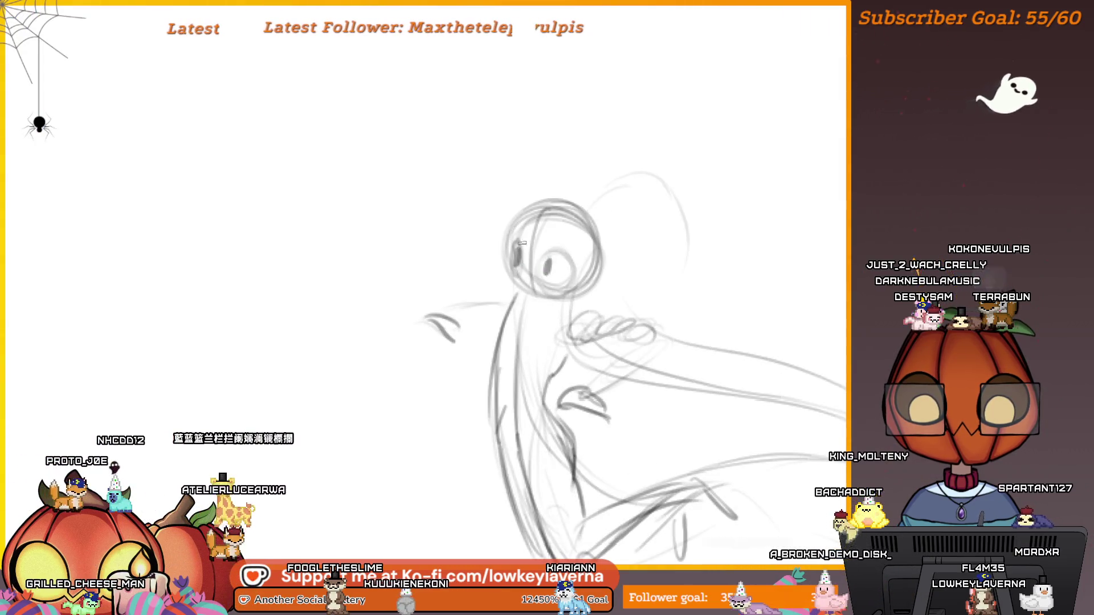
scroll(517, 260, down, 3)
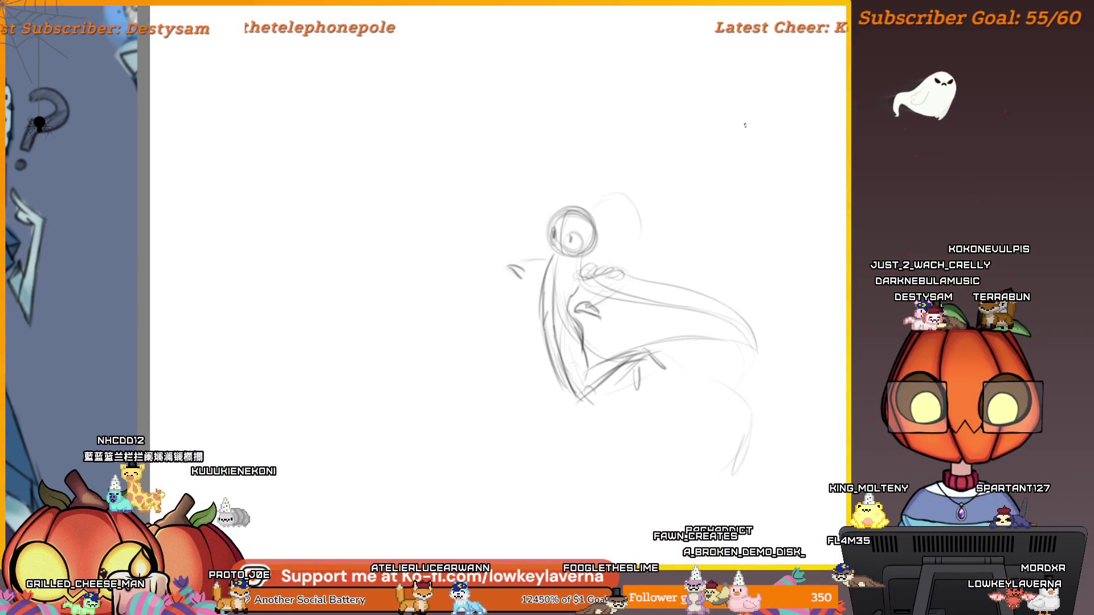
drag(605, 217, 574, 236)
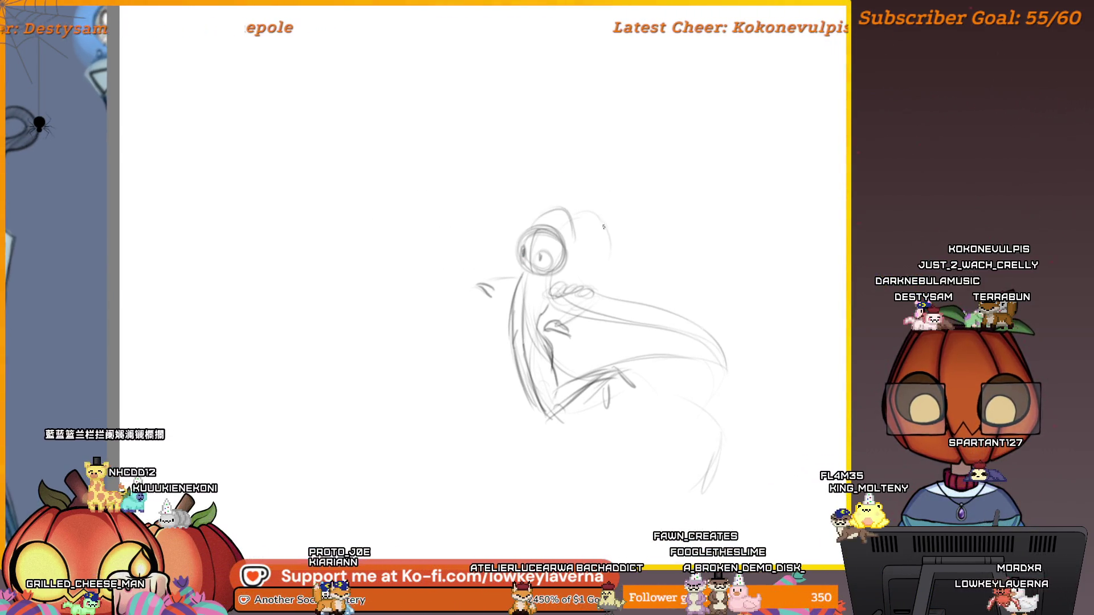
drag(735, 376, 708, 363)
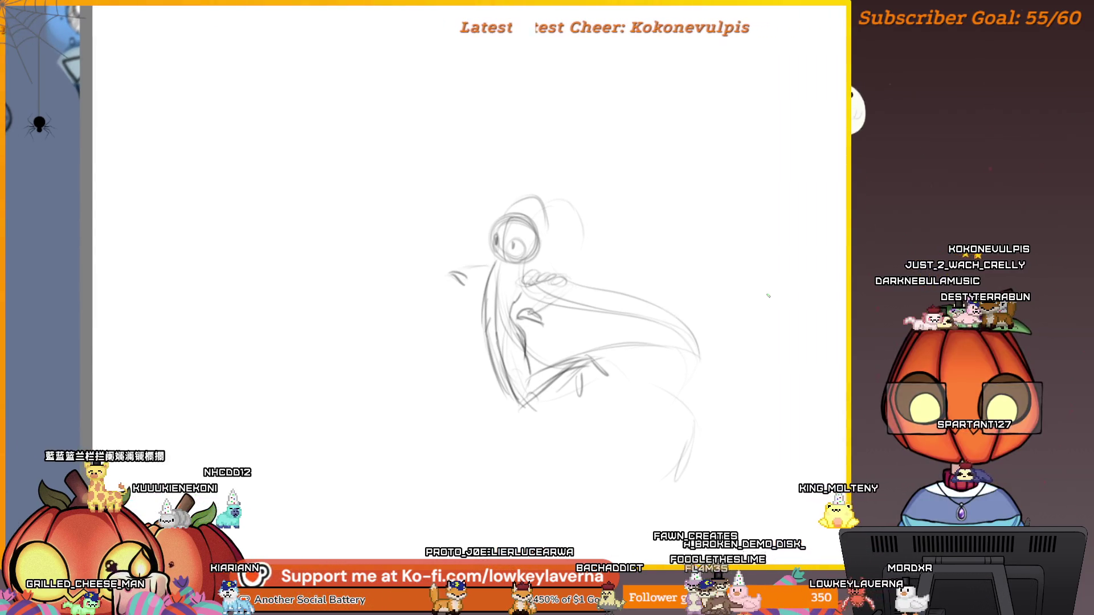
drag(668, 289, 706, 293)
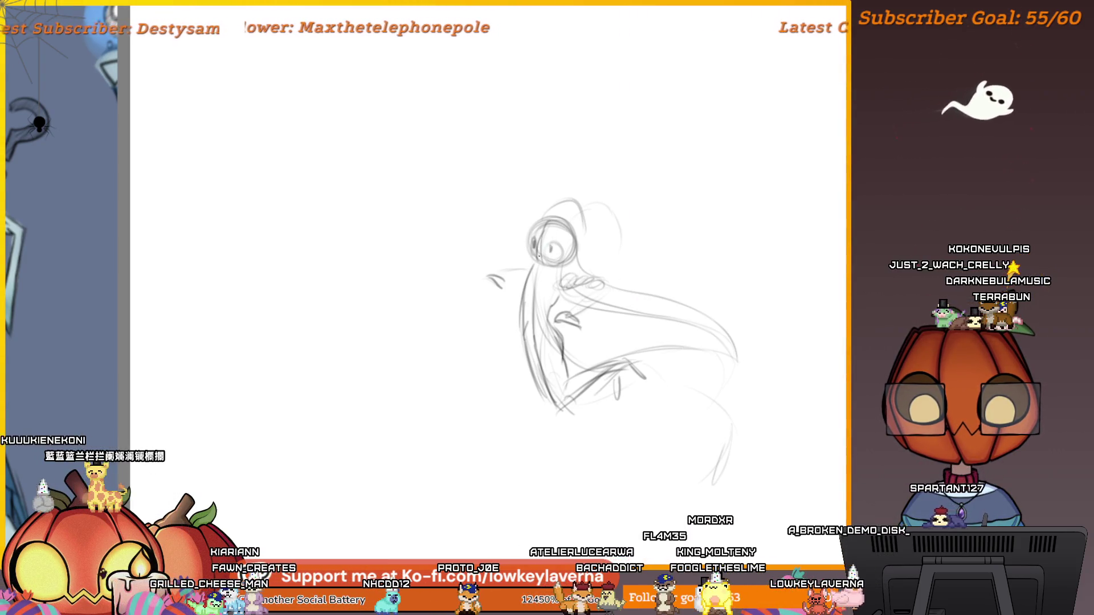
drag(619, 421, 647, 416)
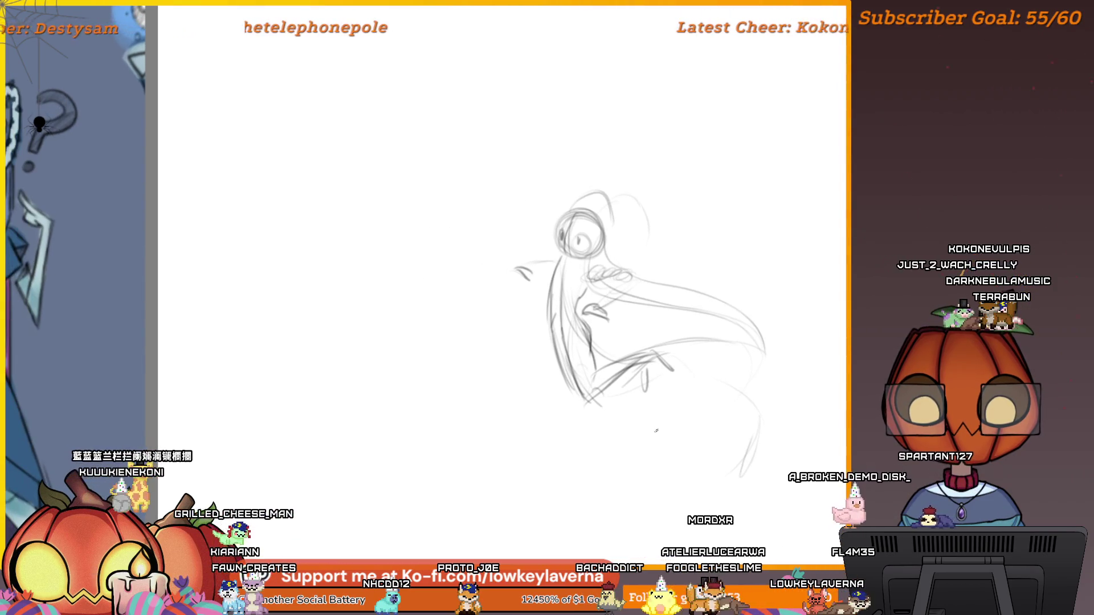
drag(560, 436, 594, 421)
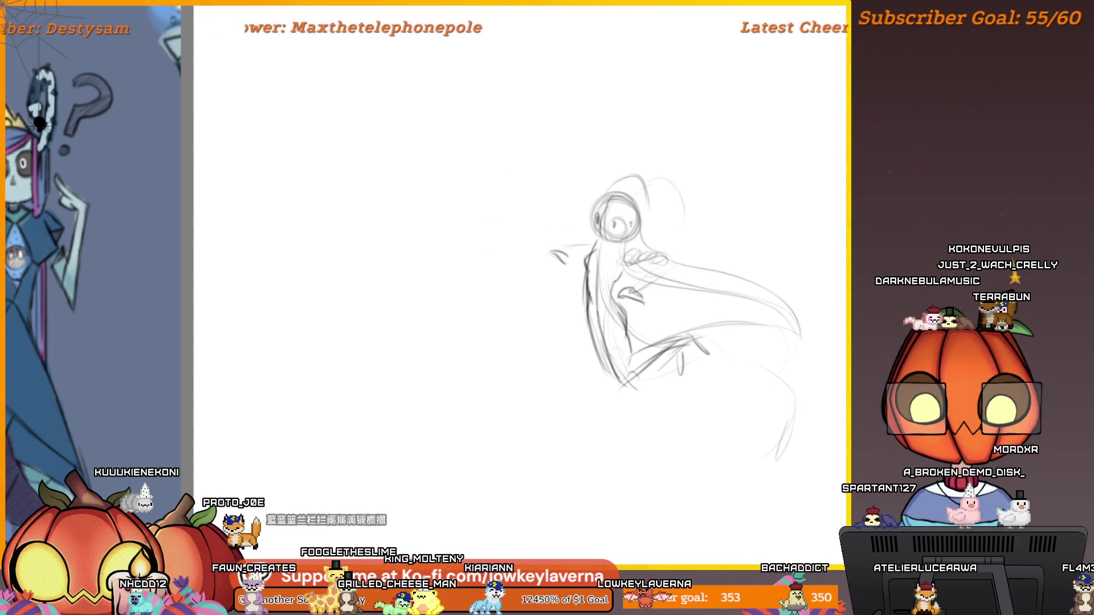
drag(645, 247, 627, 240)
drag(618, 186, 610, 203)
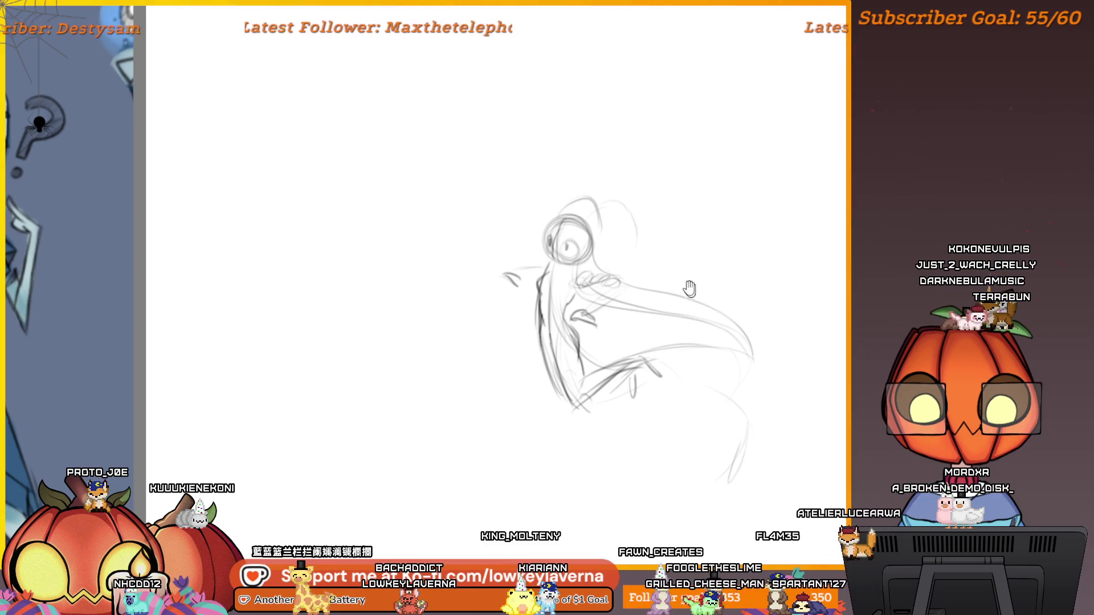
drag(689, 289, 735, 297)
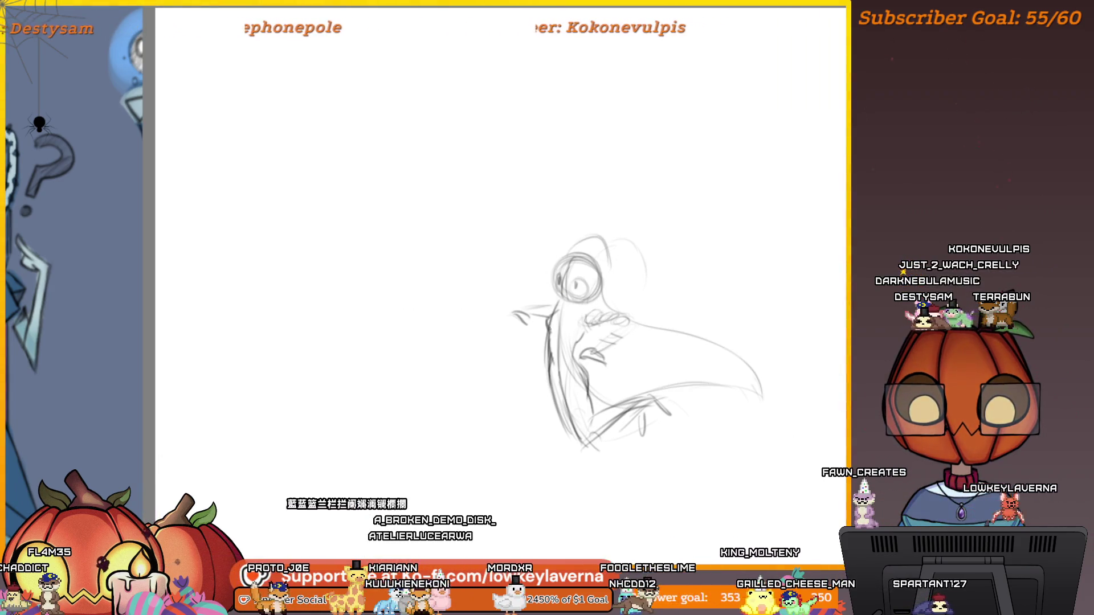
Step: Mirror the canvas view horizontally and reposition the sketch on screen
drag(612, 347, 588, 355)
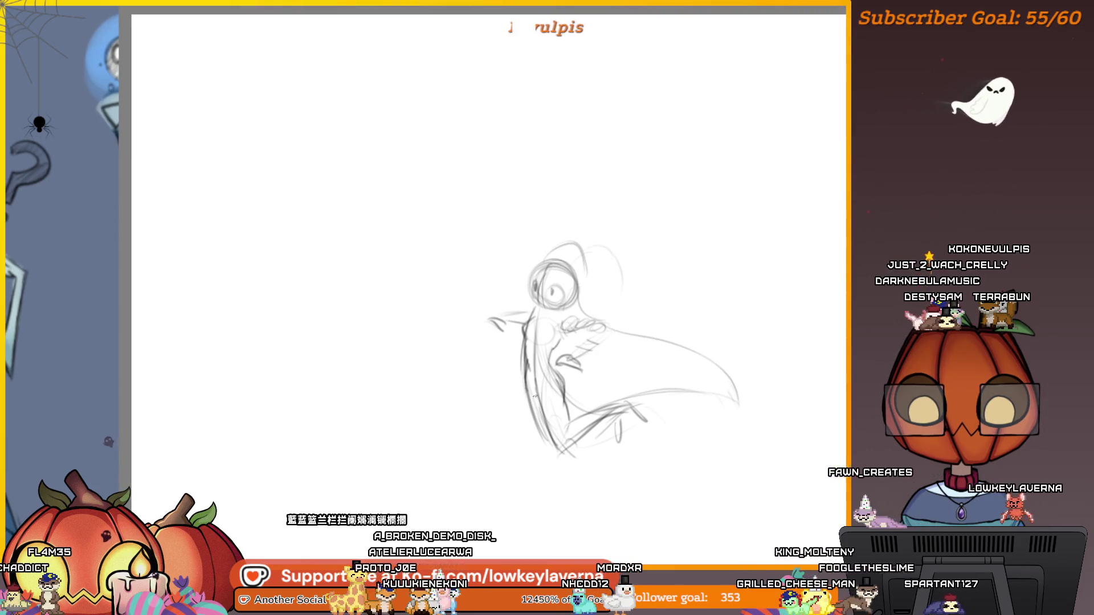
scroll(662, 324, down, 1)
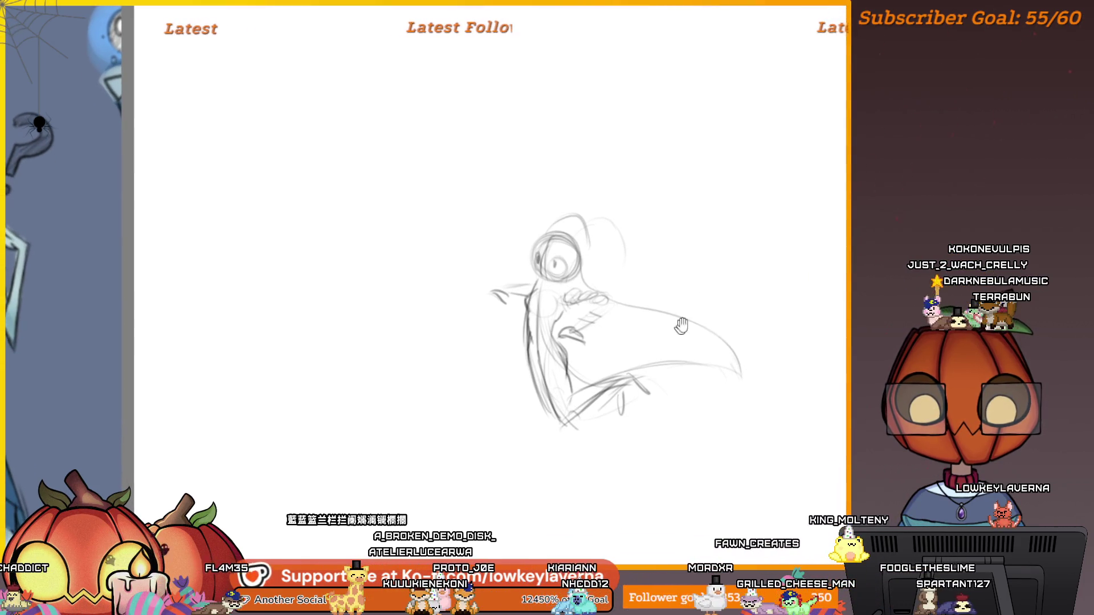
key(m)
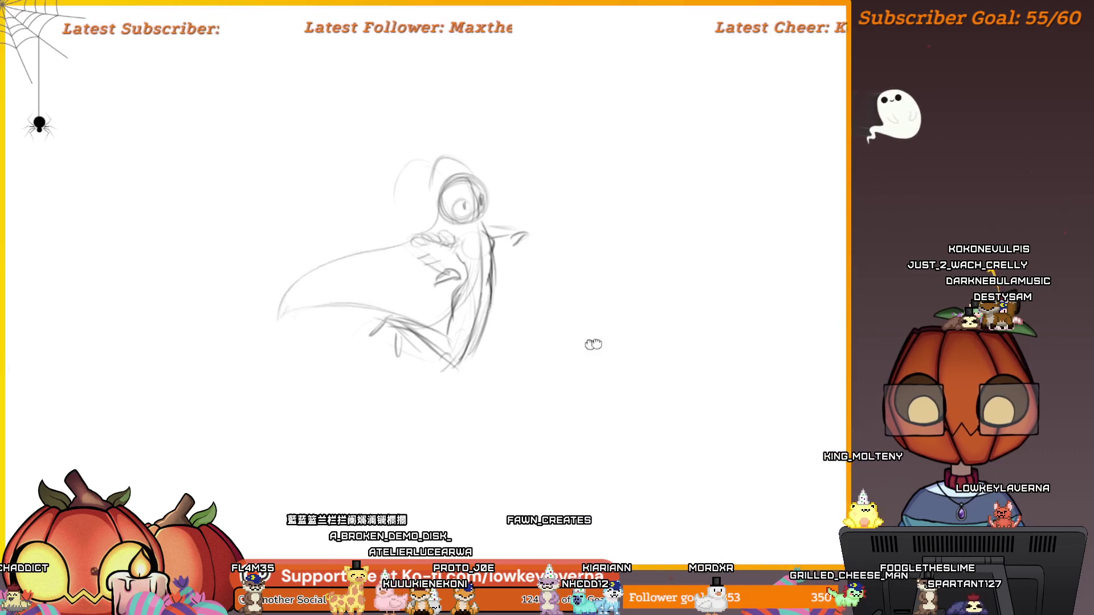
drag(548, 352, 586, 320)
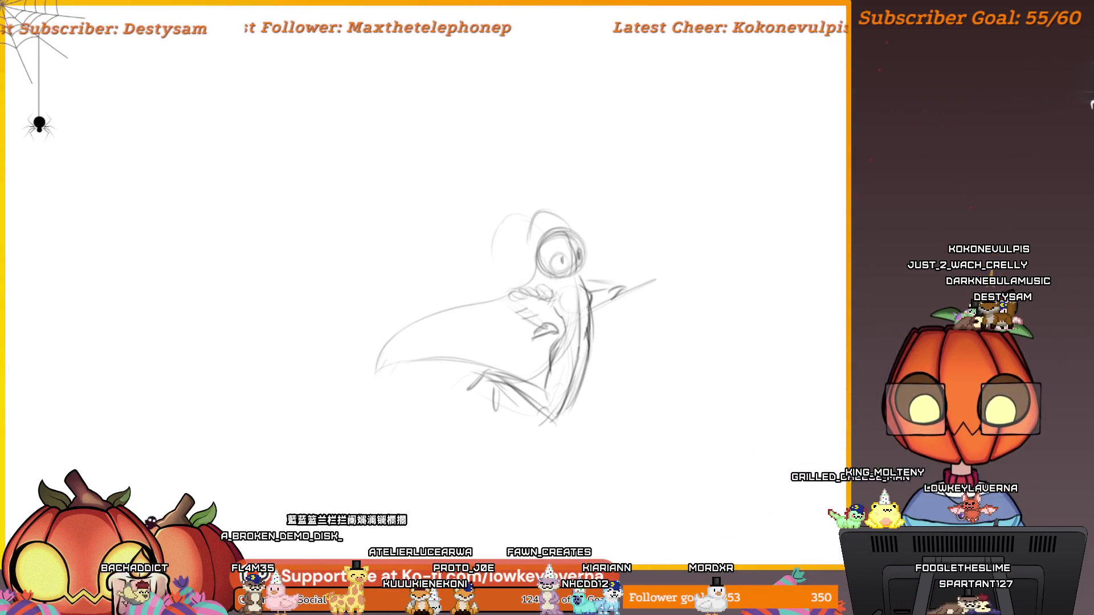
drag(678, 266, 696, 265)
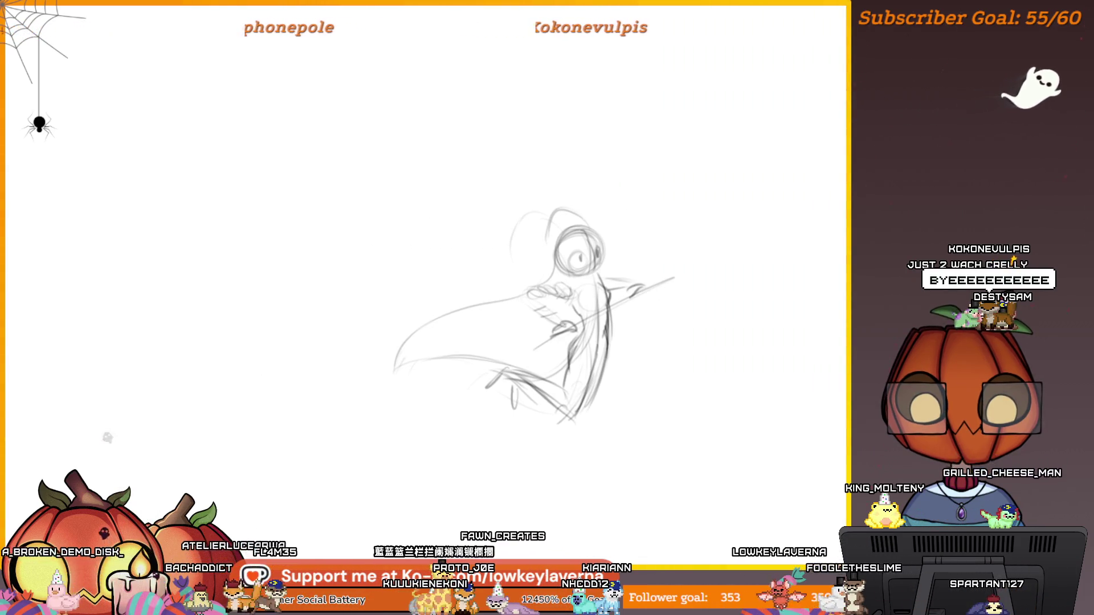
Step: Sketch faint body lines beside the head, ending with a dark curve from the waist down
drag(605, 193, 638, 308)
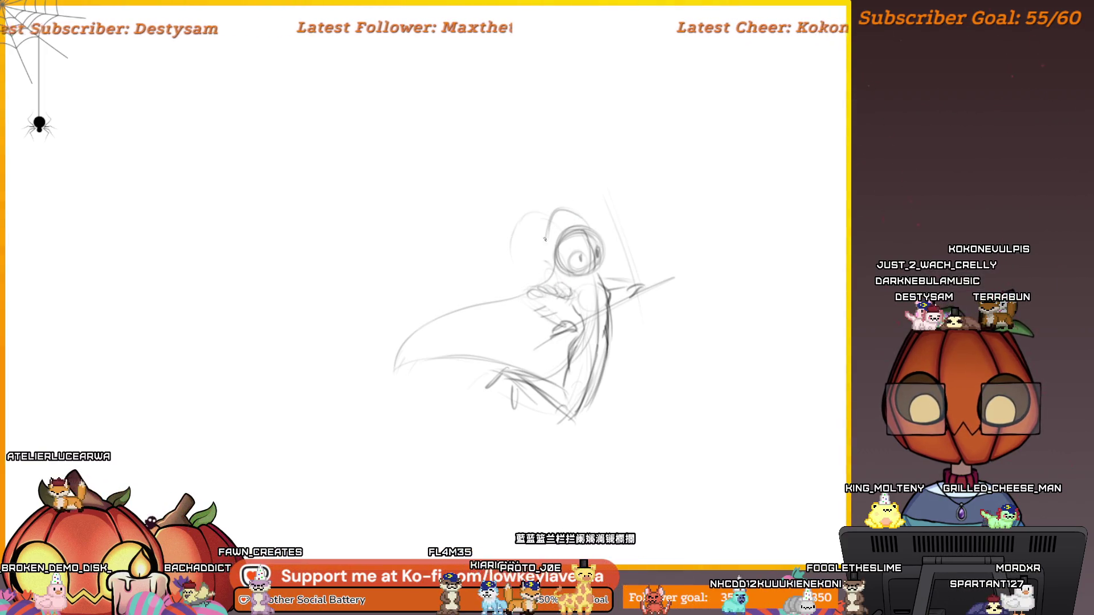
drag(606, 214, 587, 219)
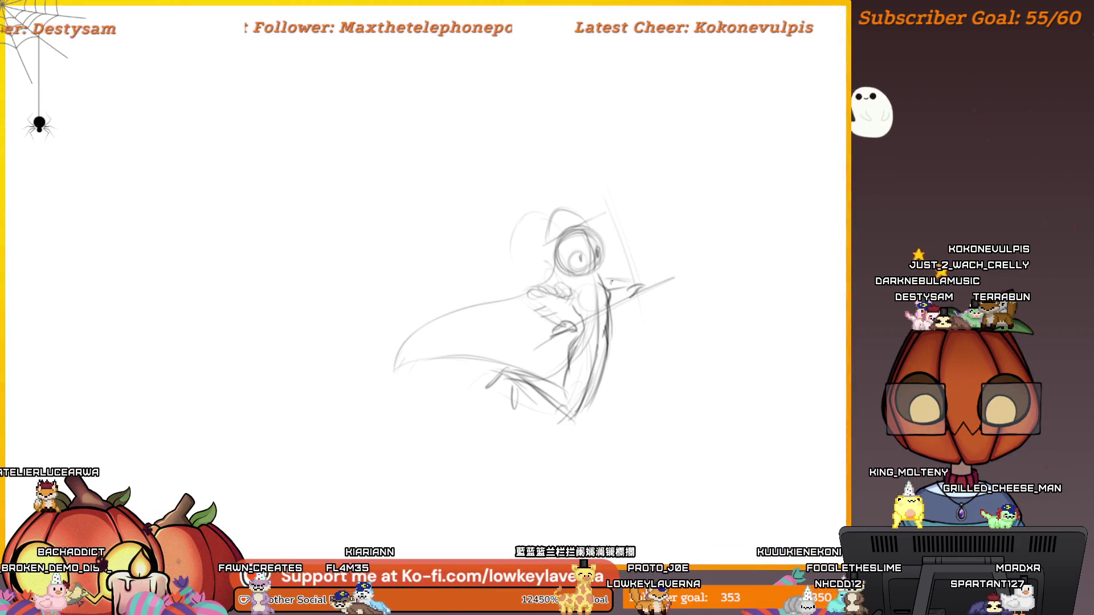
drag(625, 245, 653, 342)
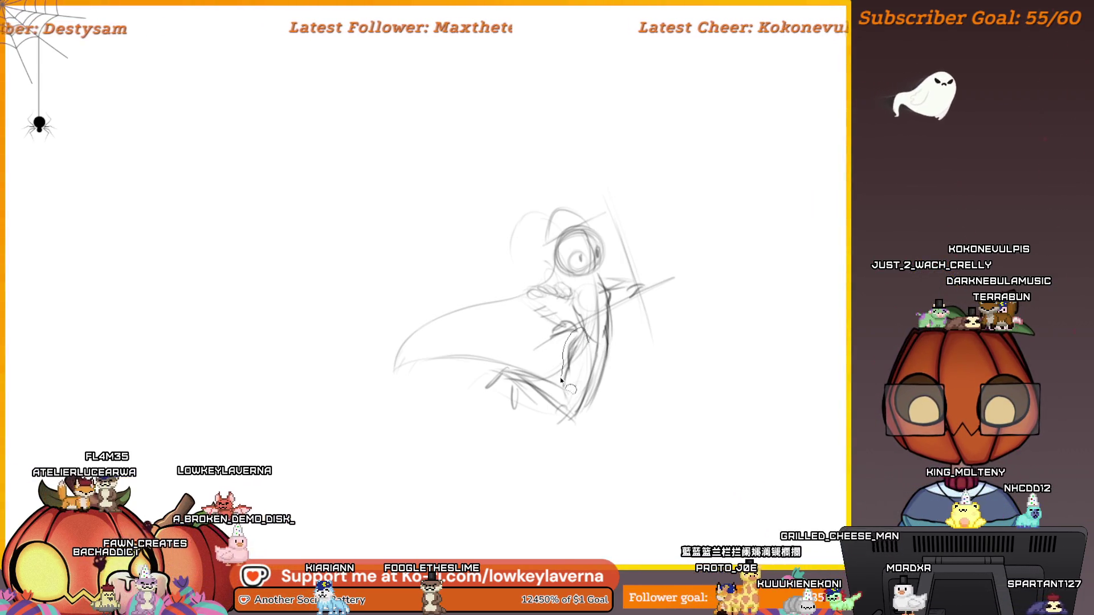
mouse_move(585, 331)
mouse_down()
mouse_move(471, 383)
mouse_move(623, 378)
mouse_move(604, 333)
mouse_up()
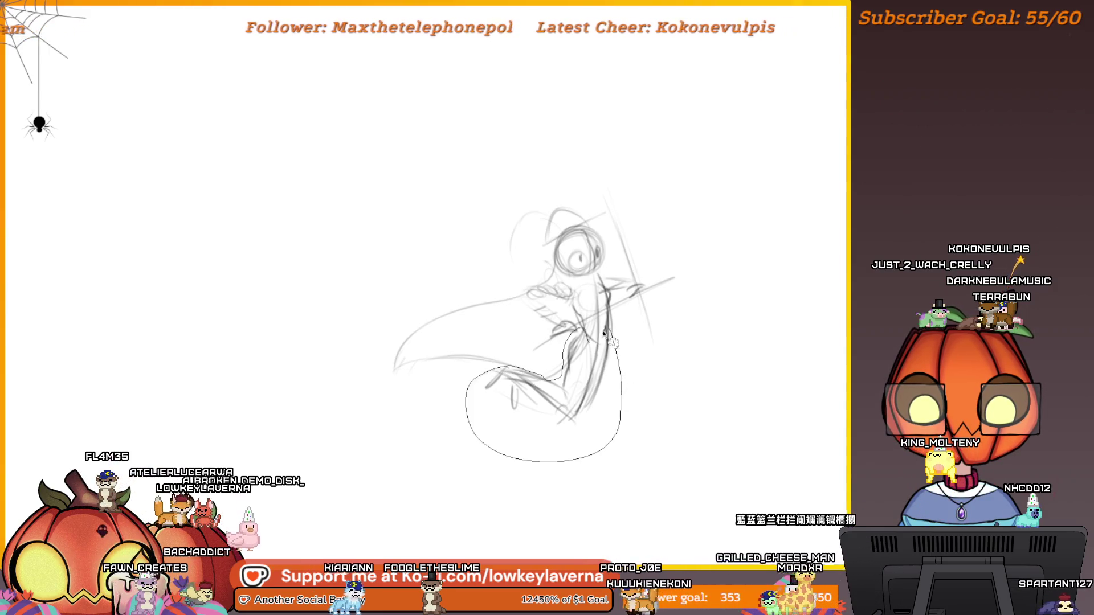
Step: Try rotating the selected lower sketch, then undo that attempt
key(ctrl+t)
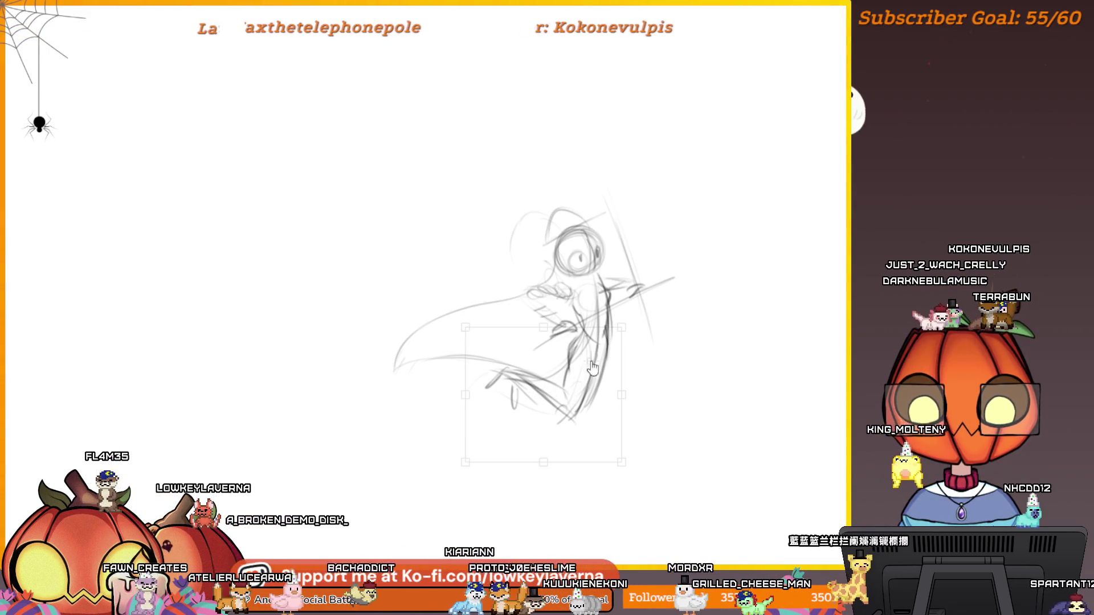
mouse_move(681, 473)
mouse_down()
mouse_move(704, 394)
mouse_move(701, 356)
mouse_move(660, 366)
mouse_move(693, 361)
mouse_move(670, 389)
mouse_move(675, 403)
mouse_up()
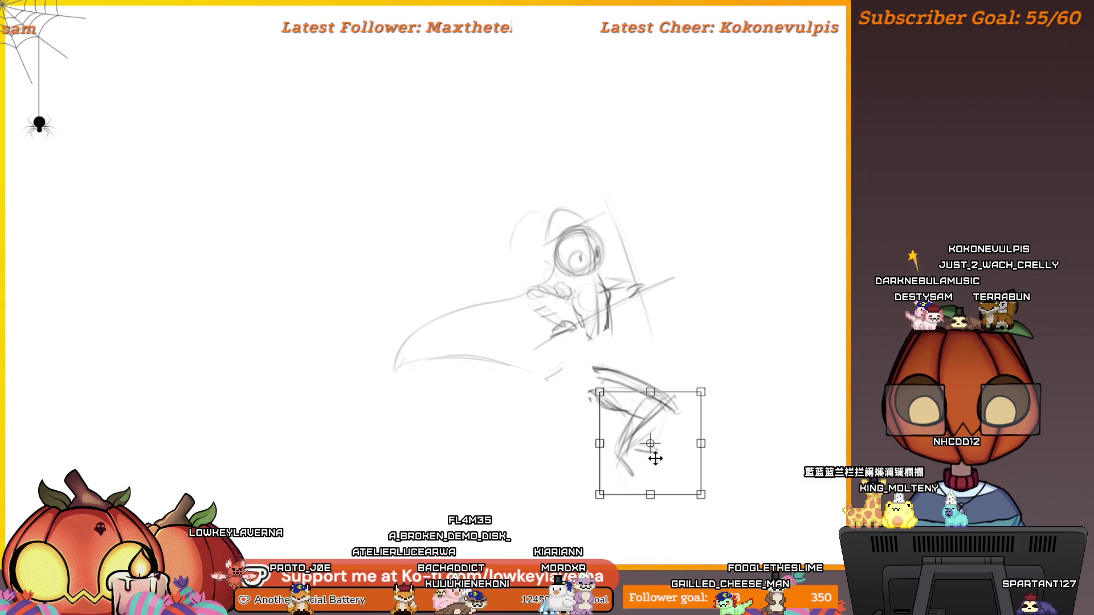
drag(733, 420, 725, 464)
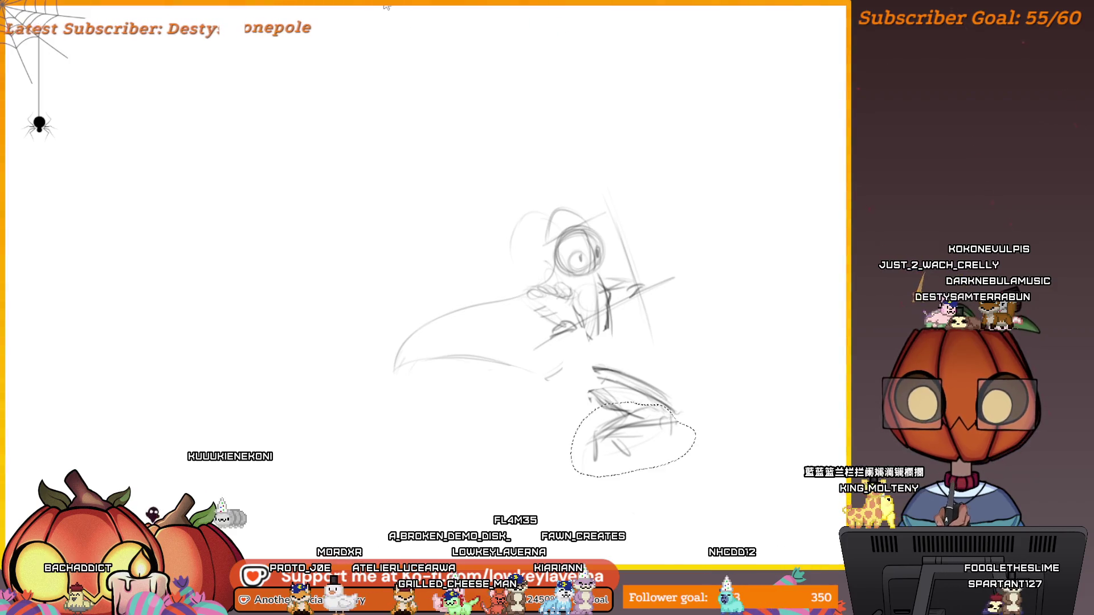
key(ctrl+z)
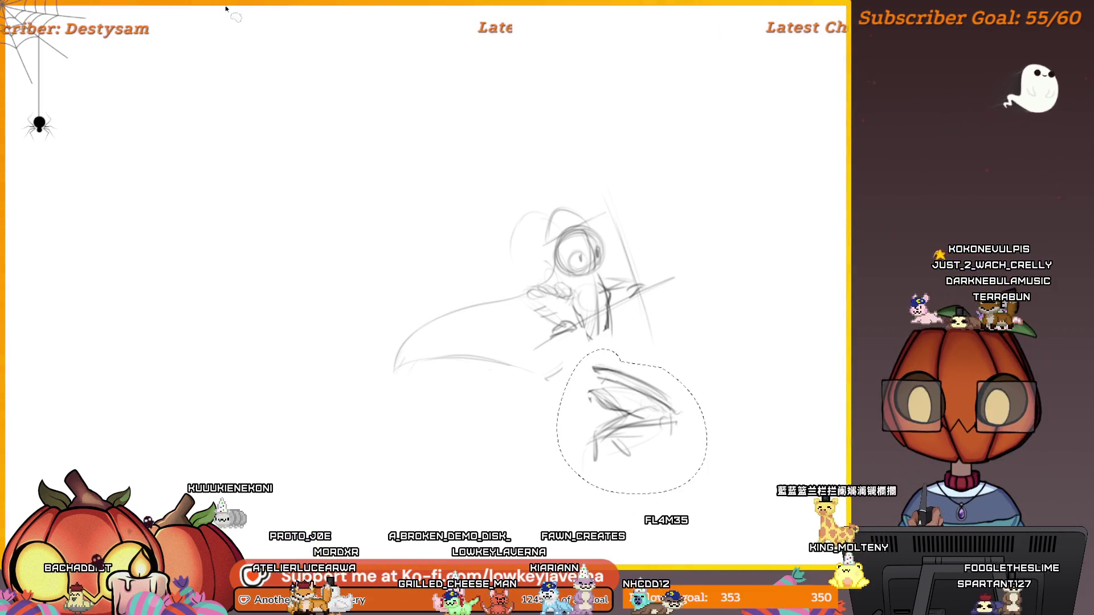
Step: Rotate the body sketch about 45° counter-clockwise, move it up under the head, and apply
key(ctrl+t)
mouse_move(740, 348)
mouse_down()
mouse_move(757, 366)
mouse_move(747, 399)
mouse_up()
drag(665, 388, 675, 363)
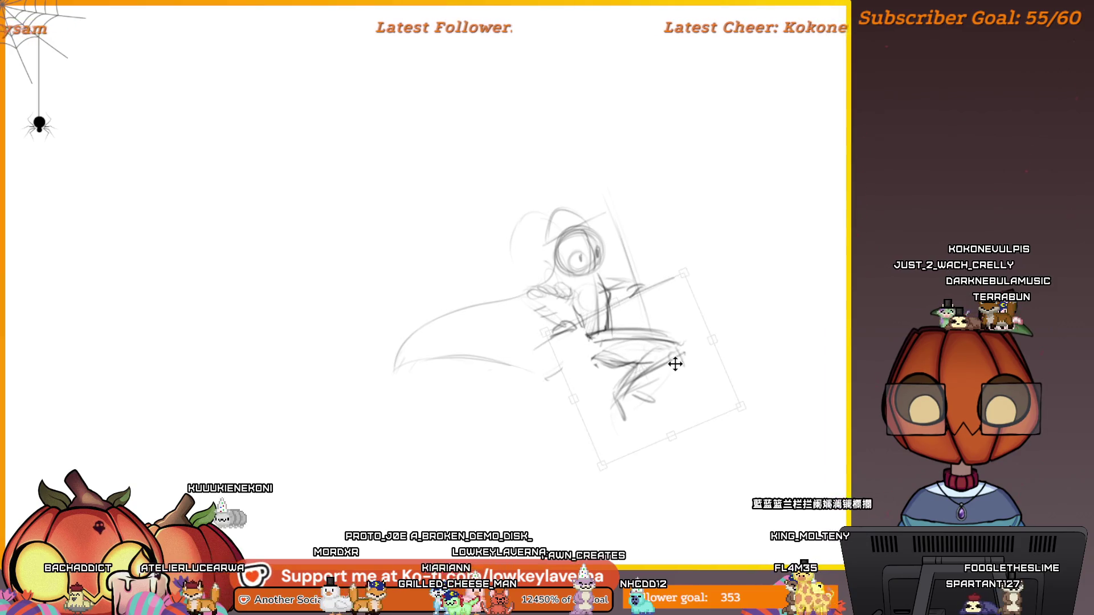
mouse_move(741, 413)
mouse_down()
mouse_move(750, 391)
mouse_move(726, 308)
mouse_up()
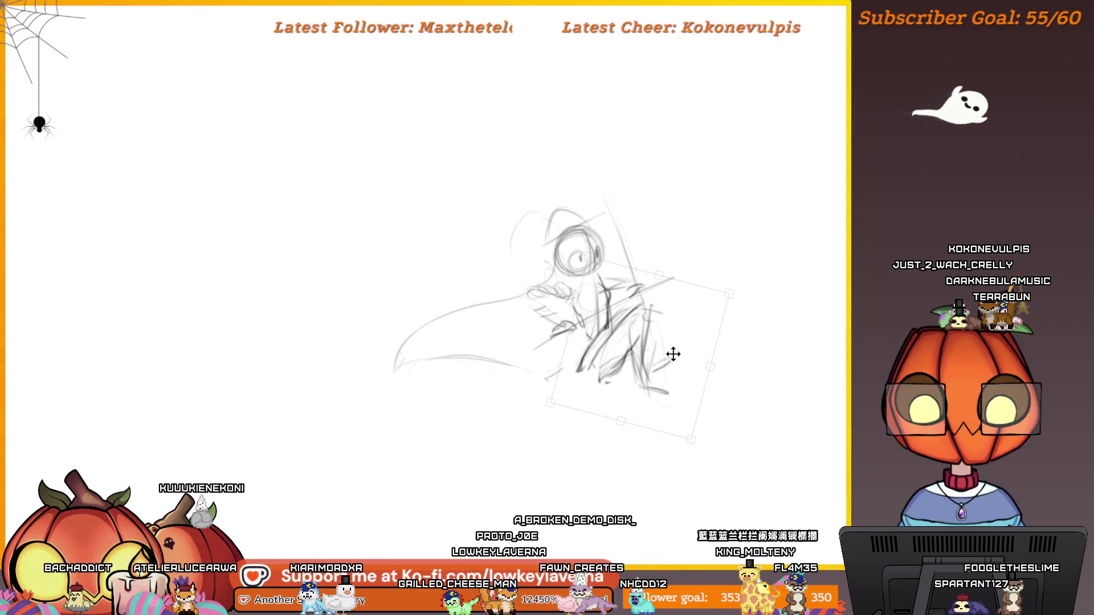
mouse_move(673, 354)
mouse_down()
mouse_move(648, 375)
mouse_move(638, 369)
mouse_up()
key(Return)
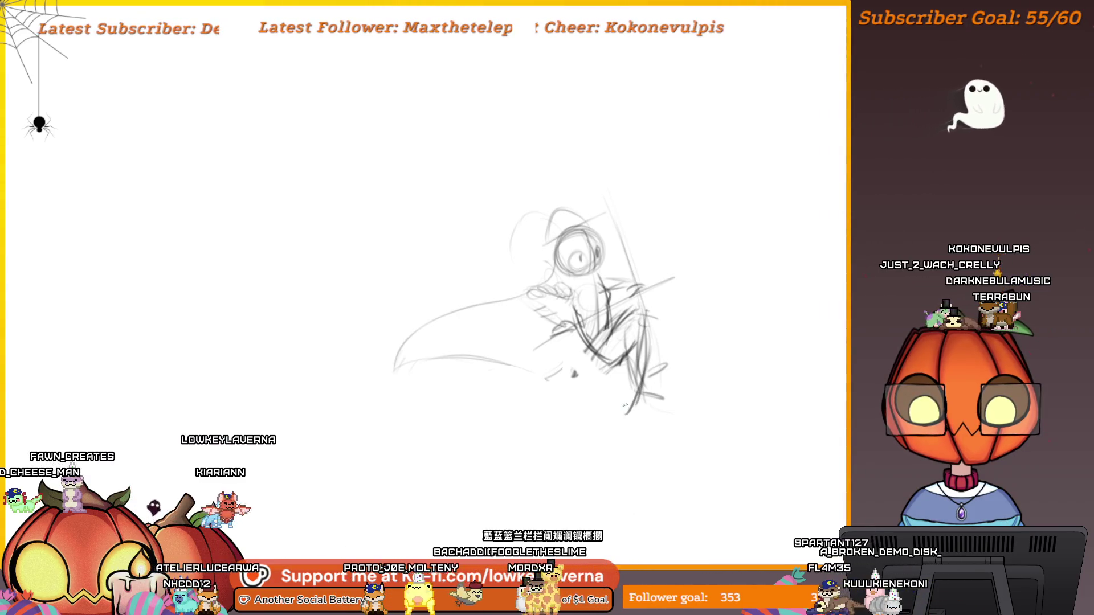
Step: Add a darker lower-right body stroke, unmirror the view, and extend the lower curve downward
mouse_move(625, 405)
mouse_down()
mouse_move(632, 359)
mouse_move(601, 426)
mouse_up()
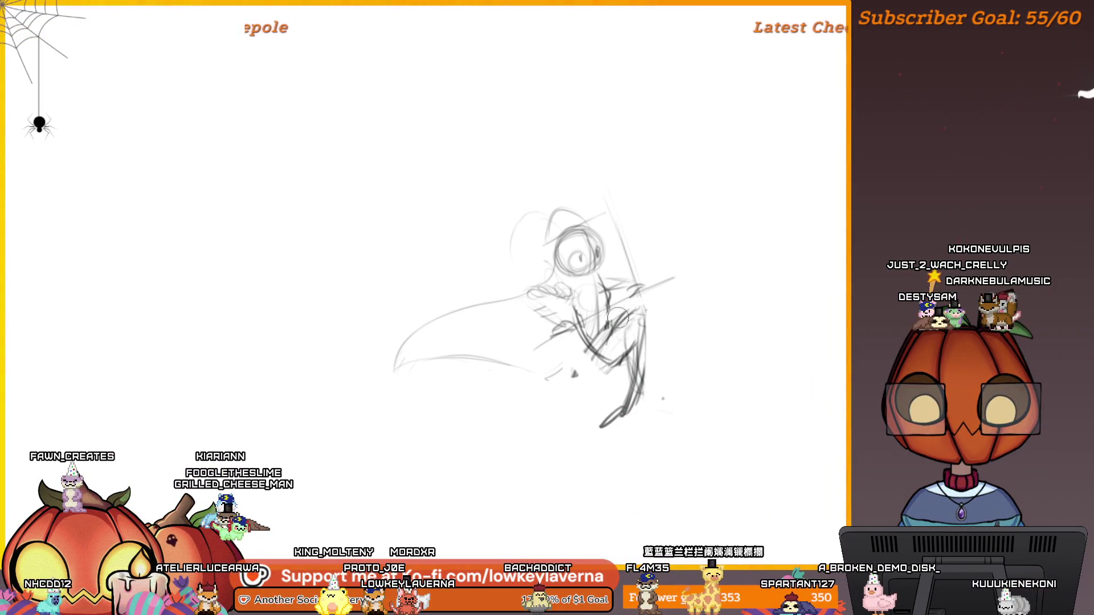
key(m)
drag(312, 486, 662, 483)
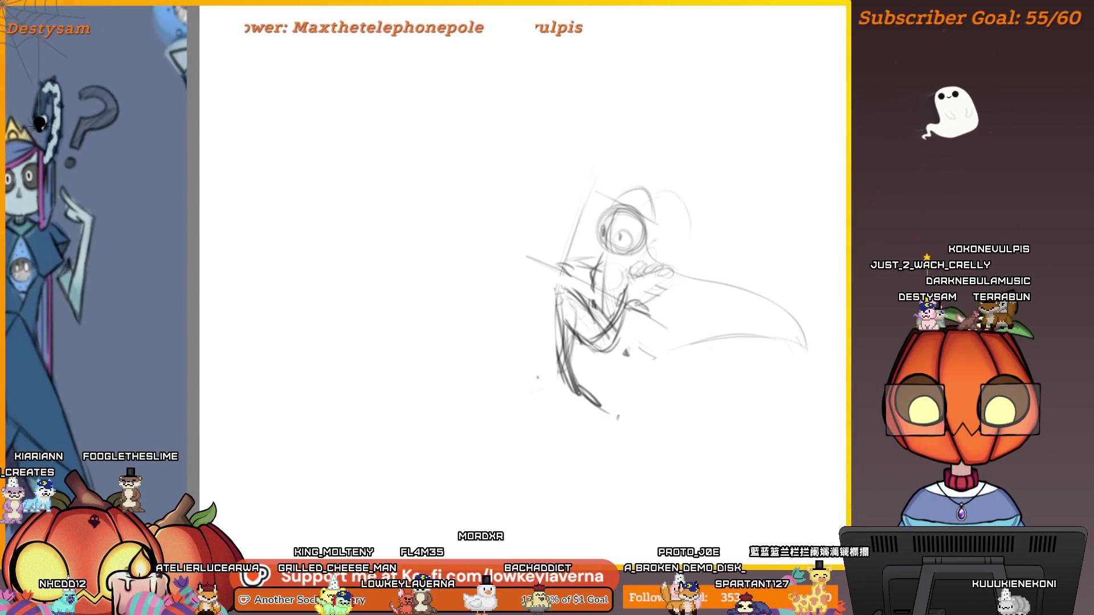
drag(595, 402, 629, 435)
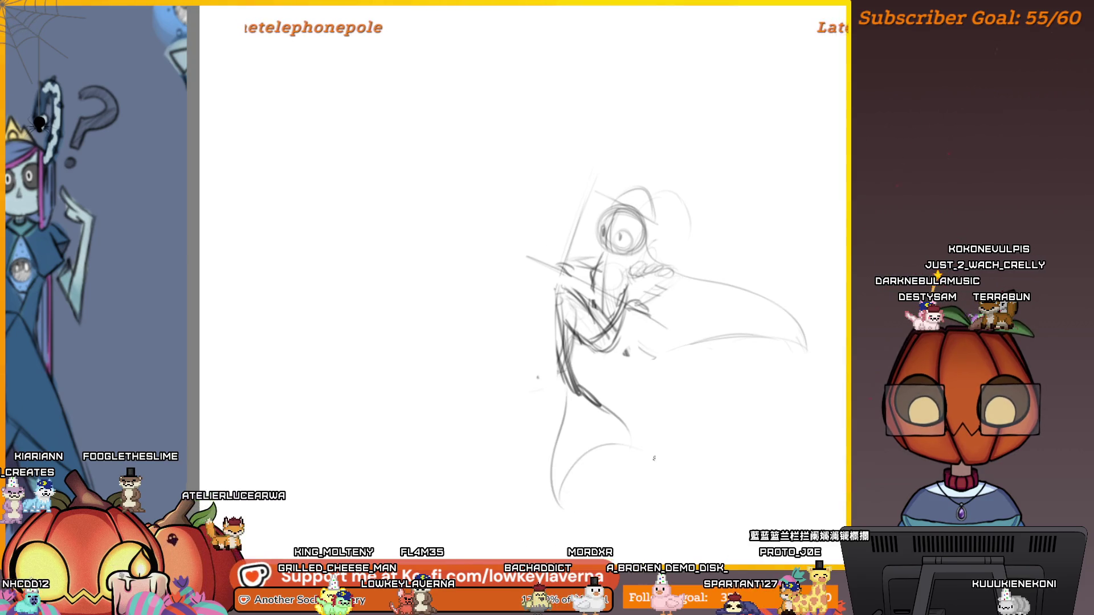